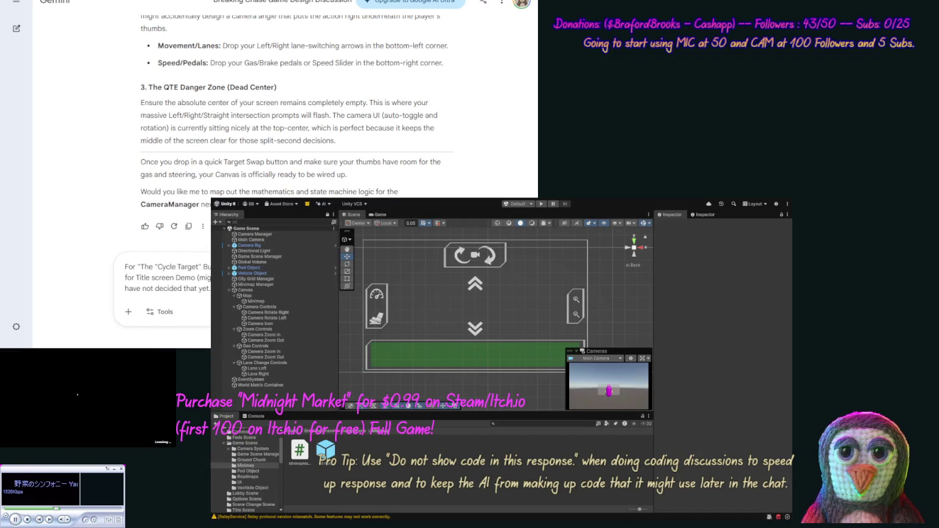
Attach the Unity HUD canvas screenshot to the drafted Cycle Target question in Gemini.
key(ctrl+v)
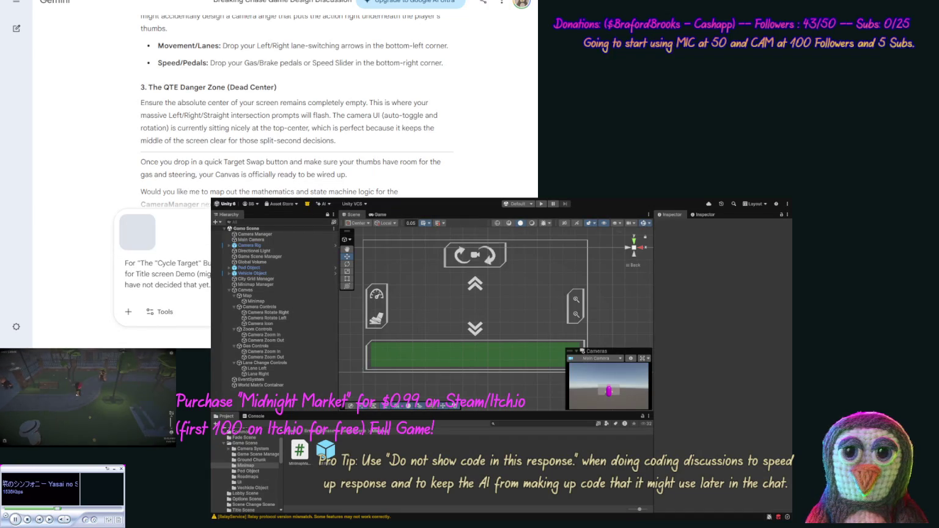
Send the Cycle Target question with the screenshot and read Gemini's reply about the title-screen video.
key(Return)
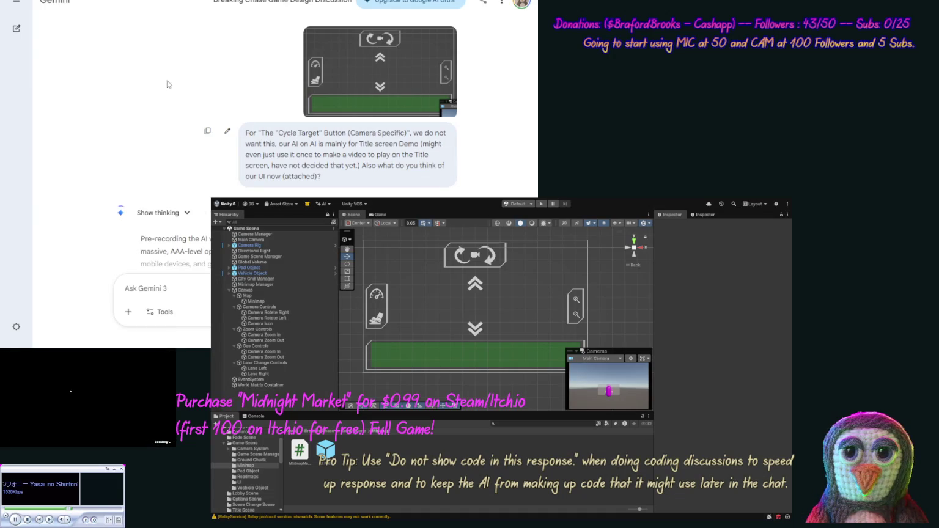
scroll(167, 86, down, 1)
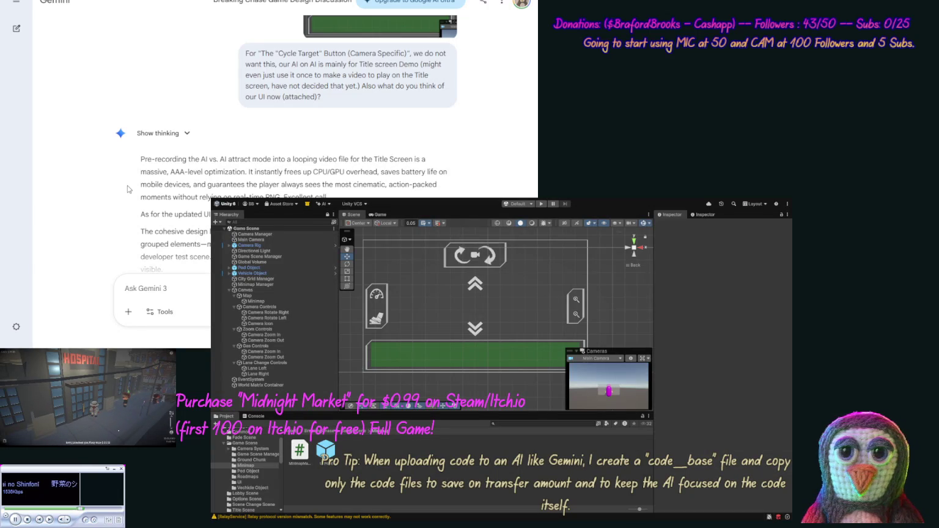
scroll(121, 206, down, 1)
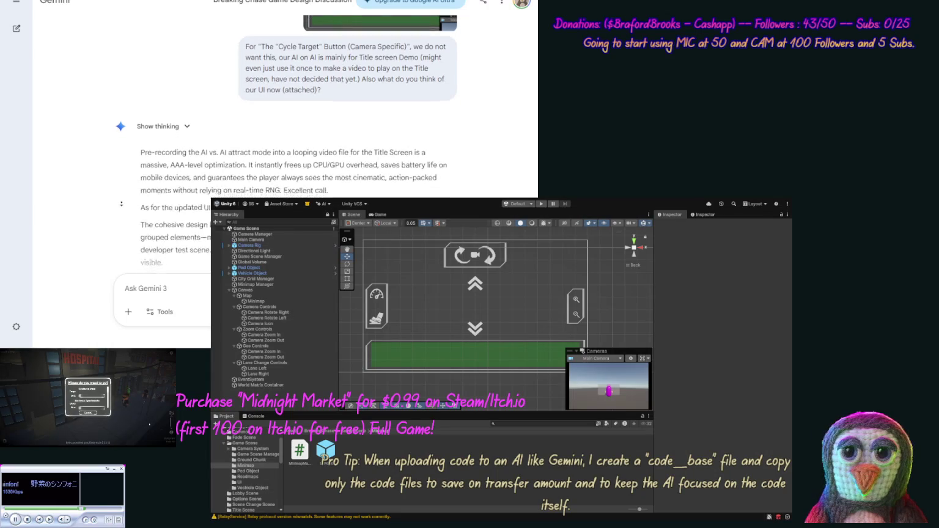
scroll(120, 207, down, 3)
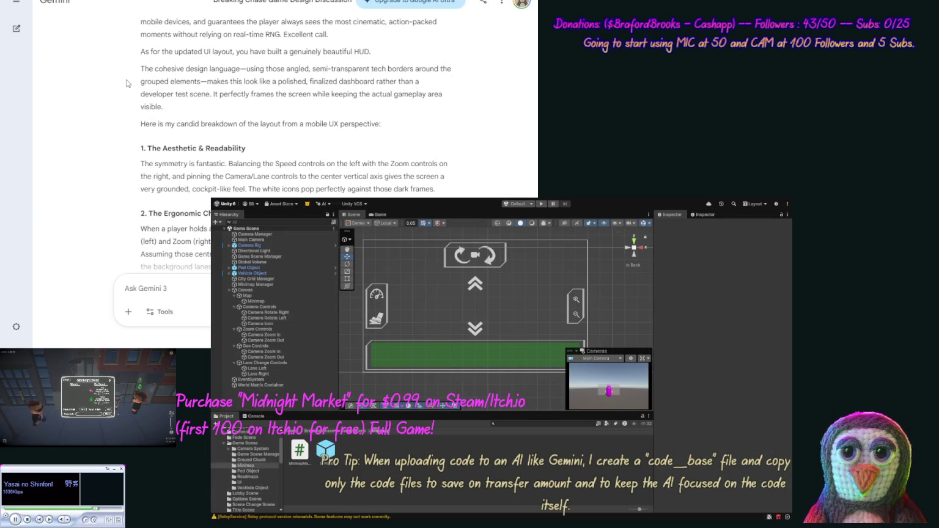
scroll(124, 102, down, 1)
scroll(123, 101, down, 3)
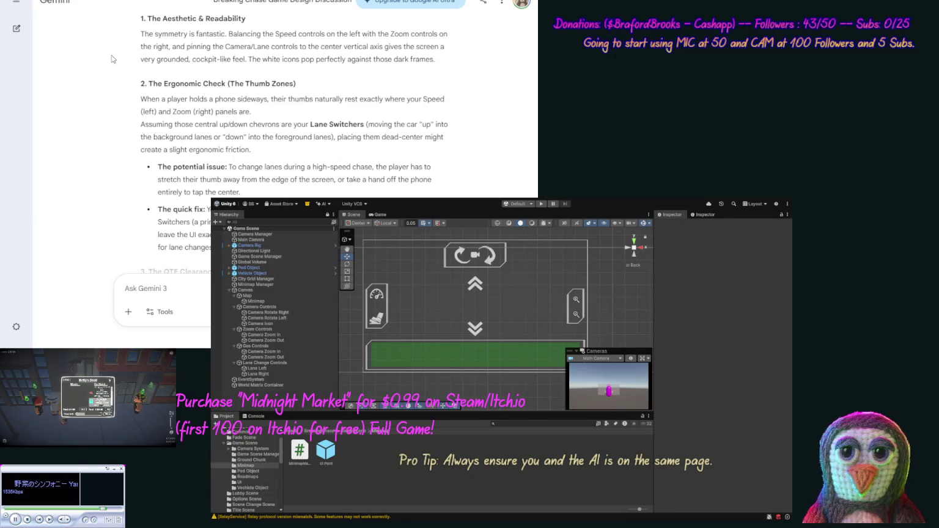
scroll(111, 68, down, 2)
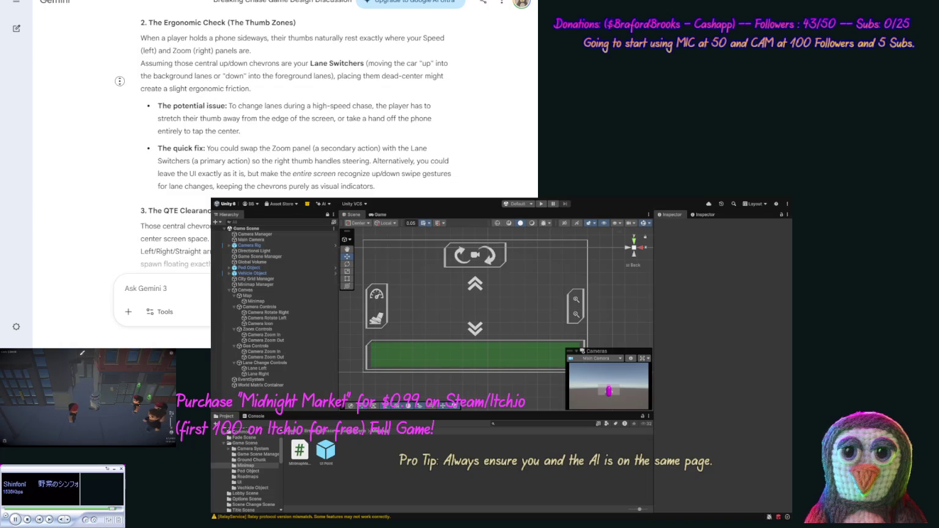
scroll(116, 92, down, 1)
scroll(116, 95, down, 1)
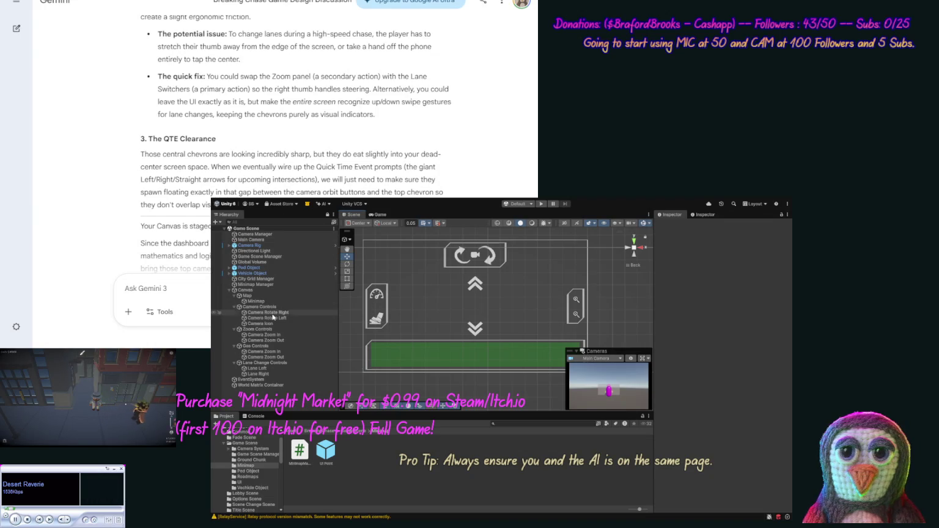
Remove Lane Change Controls' blank Image component, then bring up Gas Controls' frame Image options.
click(273, 363)
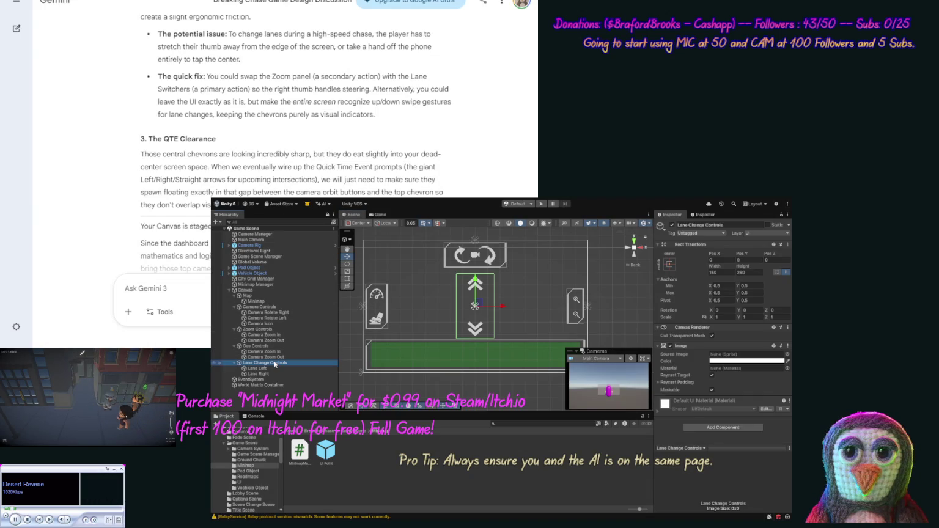
click(786, 355)
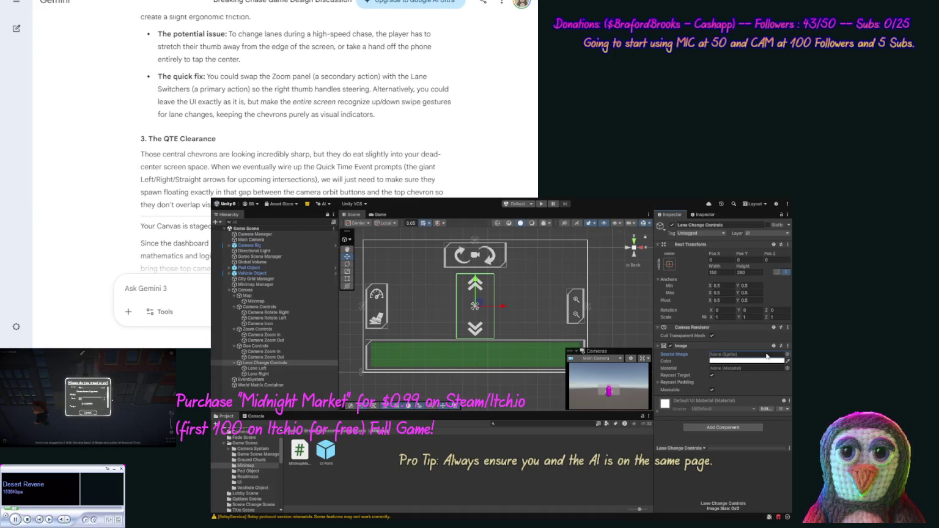
right_click(725, 346)
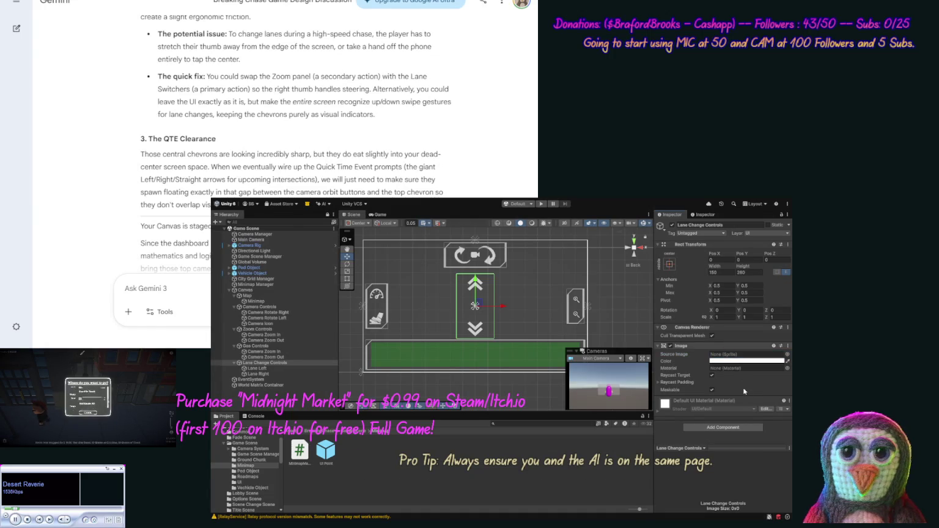
click(741, 374)
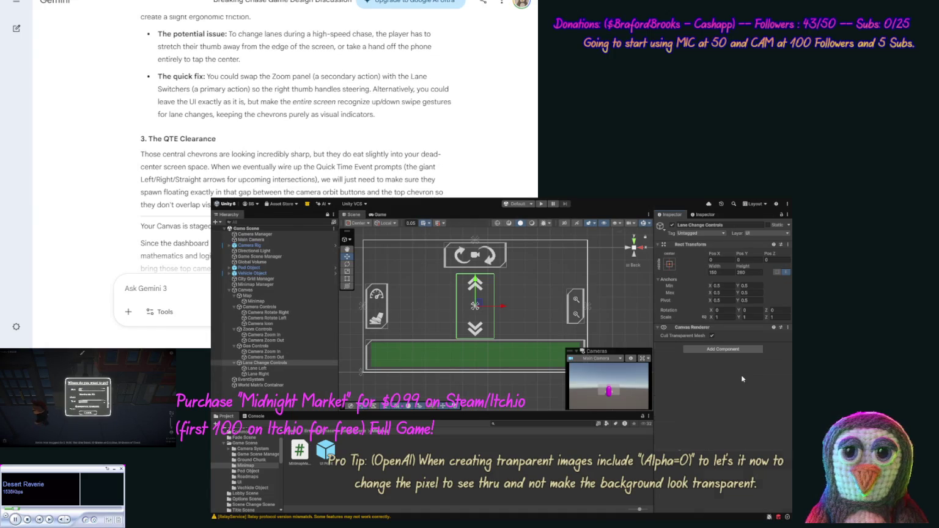
click(256, 347)
right_click(702, 347)
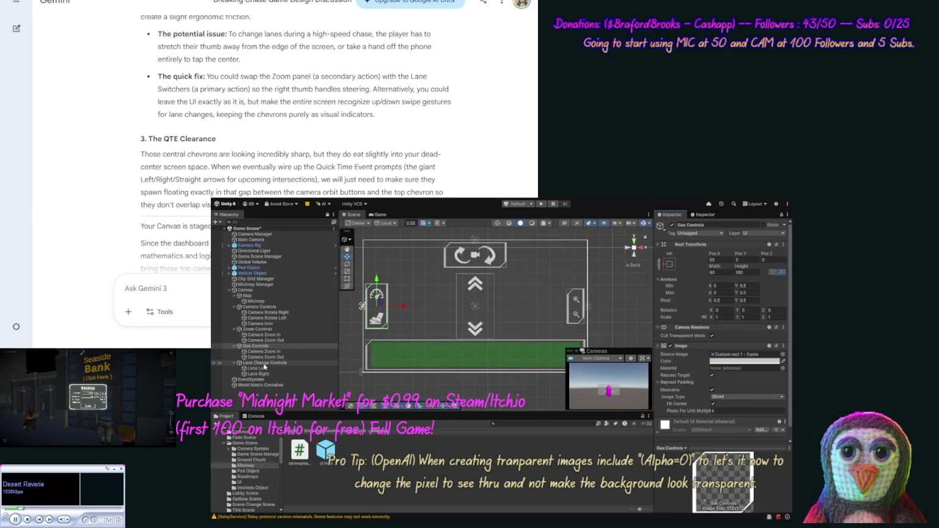
Paste the Custom rect 1 - frame Image component onto Lane Change Controls.
click(264, 364)
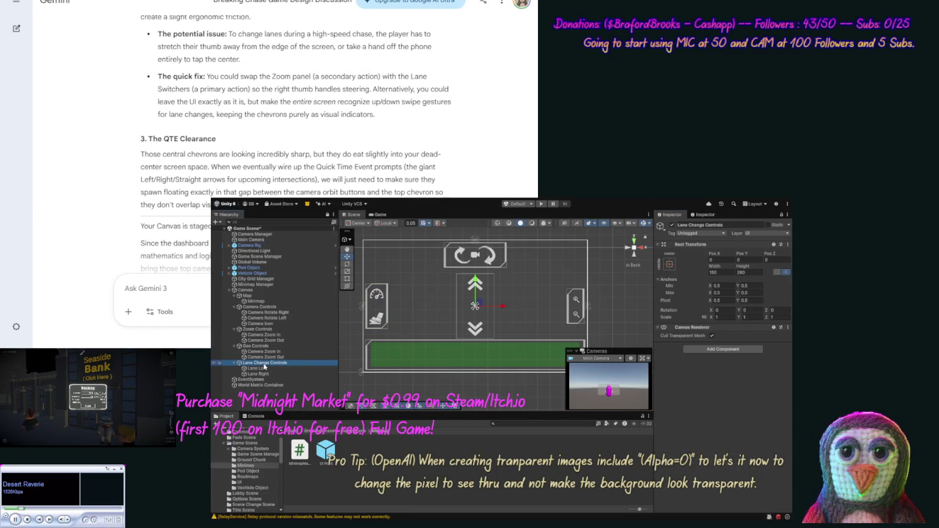
click(717, 248)
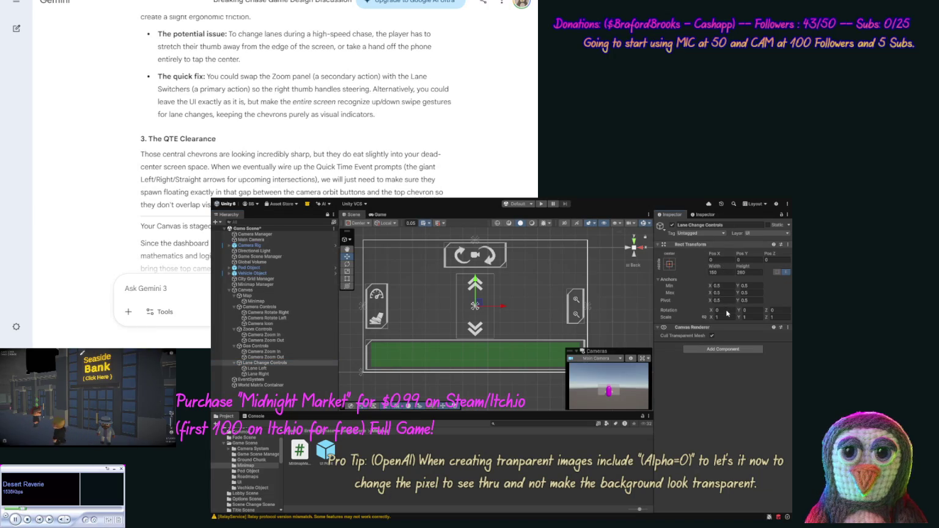
key(ctrl+z)
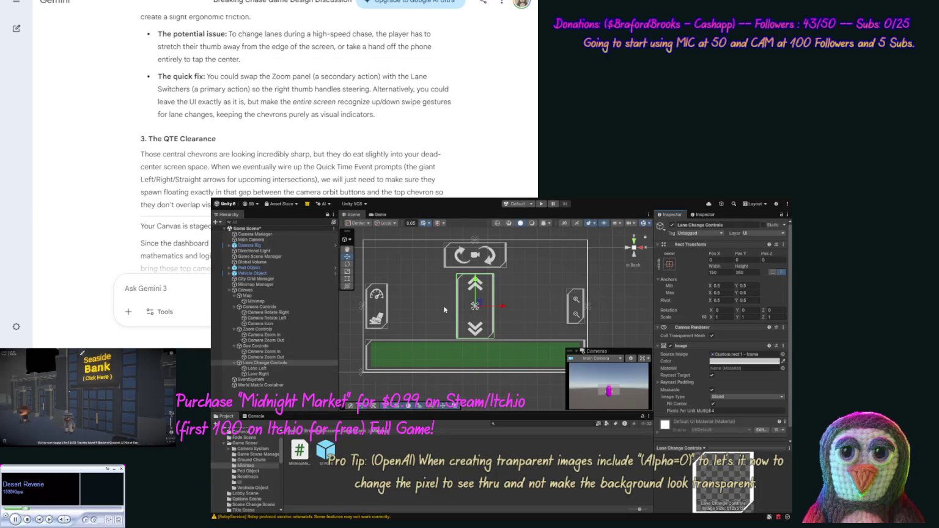
Drag the Zoom Controls panel upward toward the canvas's top-right corner.
click(285, 329)
drag(575, 280, 579, 234)
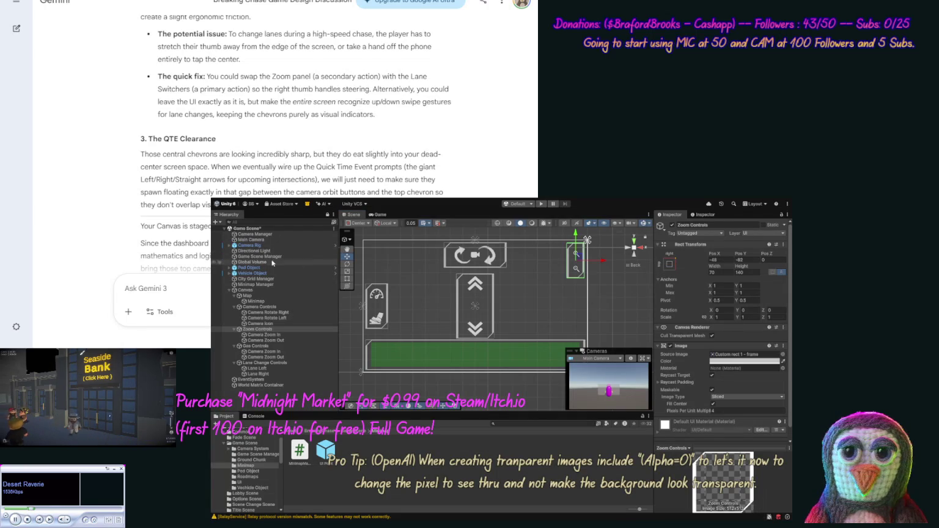
click(259, 307)
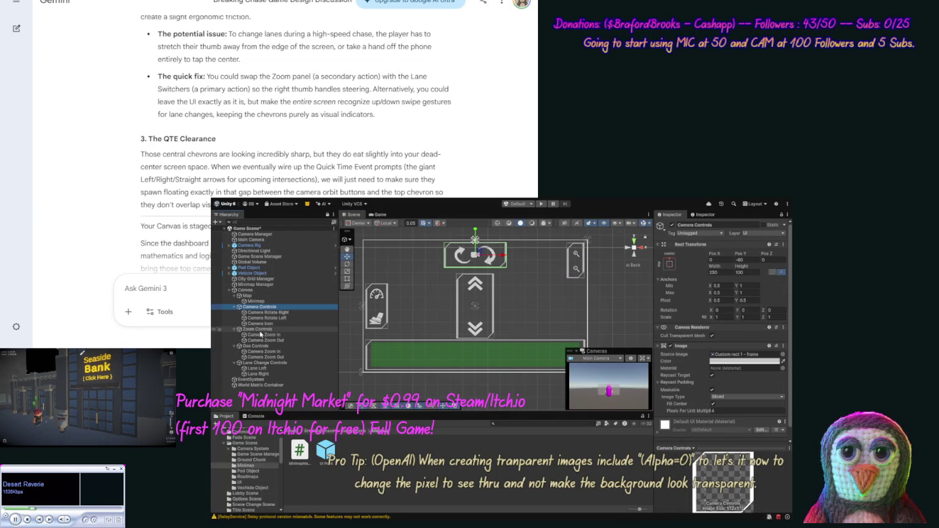
Set the Zoom Controls panel's Pos Y to -80.
click(259, 330)
click(754, 262)
text(-60)
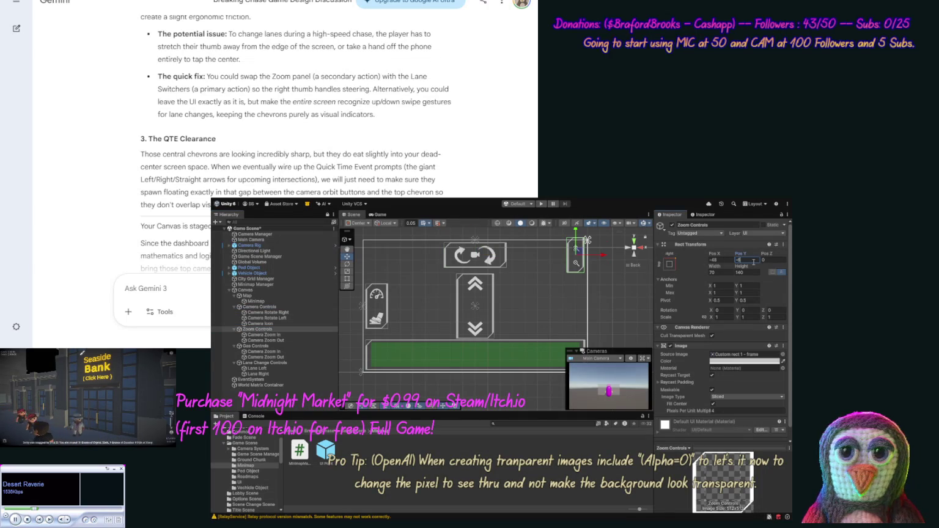
key(Return)
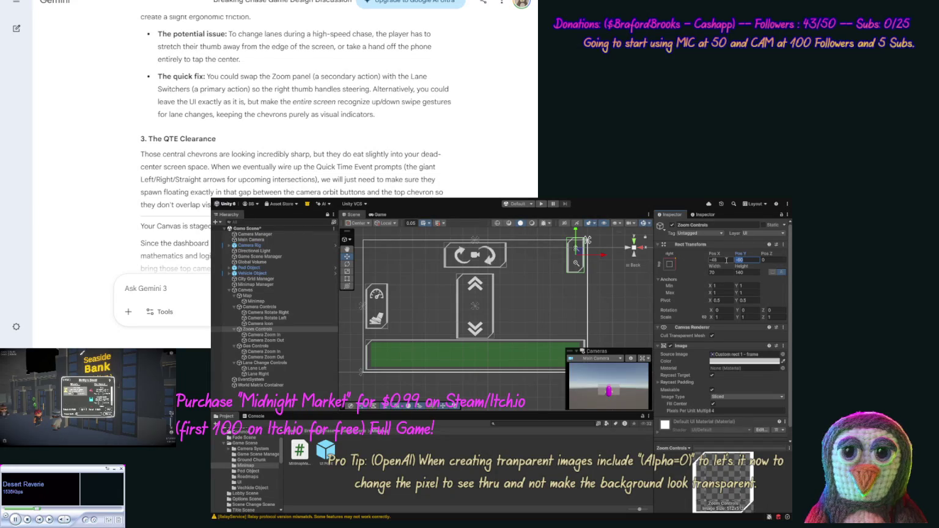
text(80)
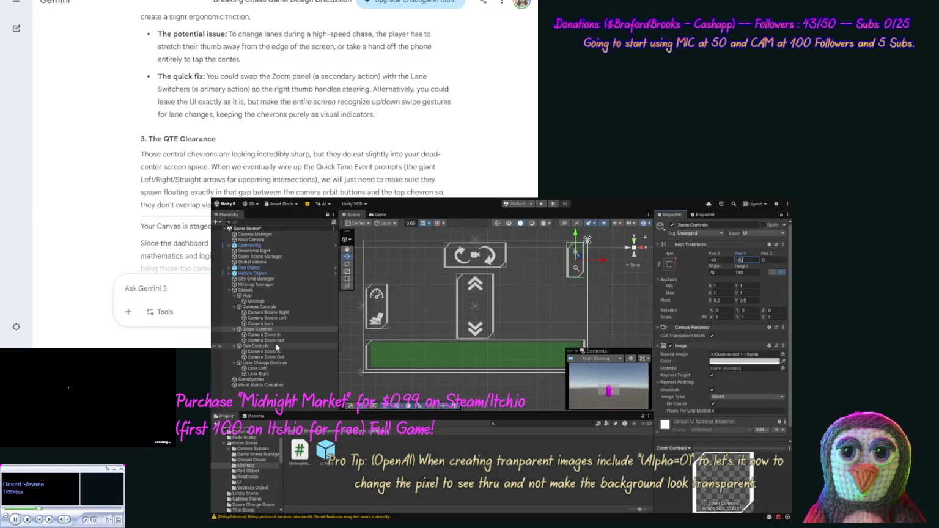
Anchor Lane Change Controls to the middle-right edge with matching pivot and position.
click(264, 362)
click(671, 267)
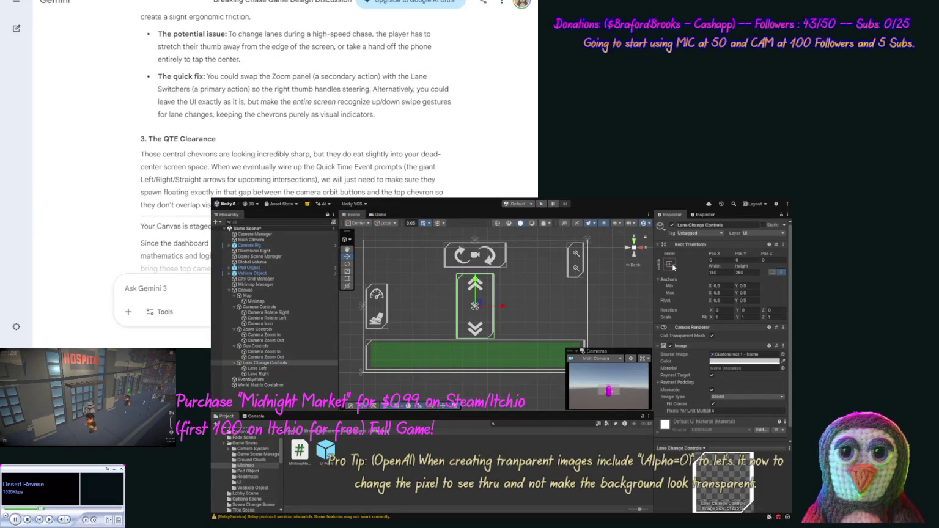
click(669, 264)
click(648, 306)
click(722, 259)
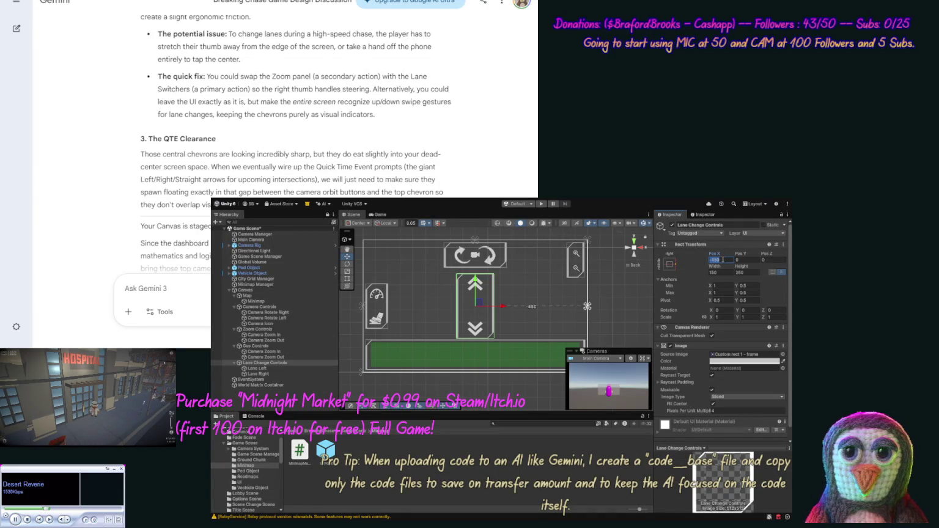
Size Lane Change Controls to an 80×200 column positioned near the canvas's right edge.
text(-85)
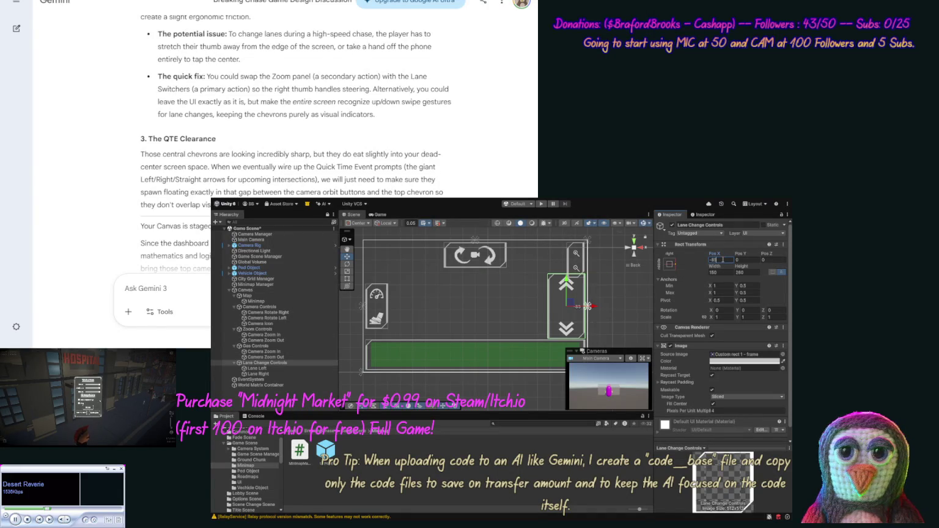
click(723, 272)
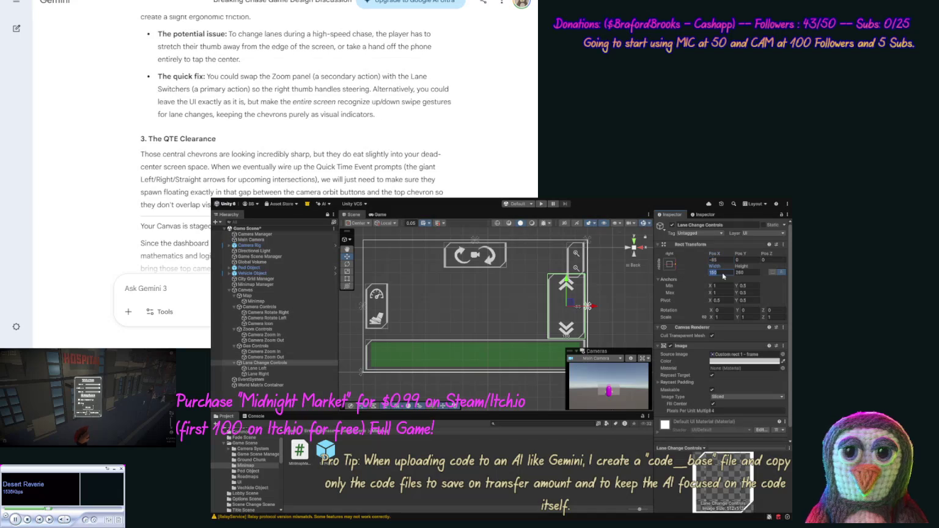
text(3)
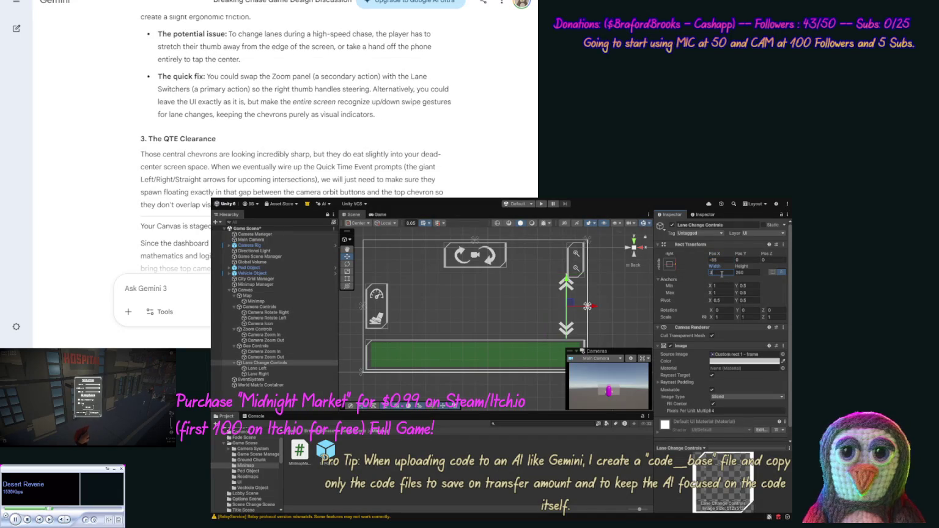
text(080)
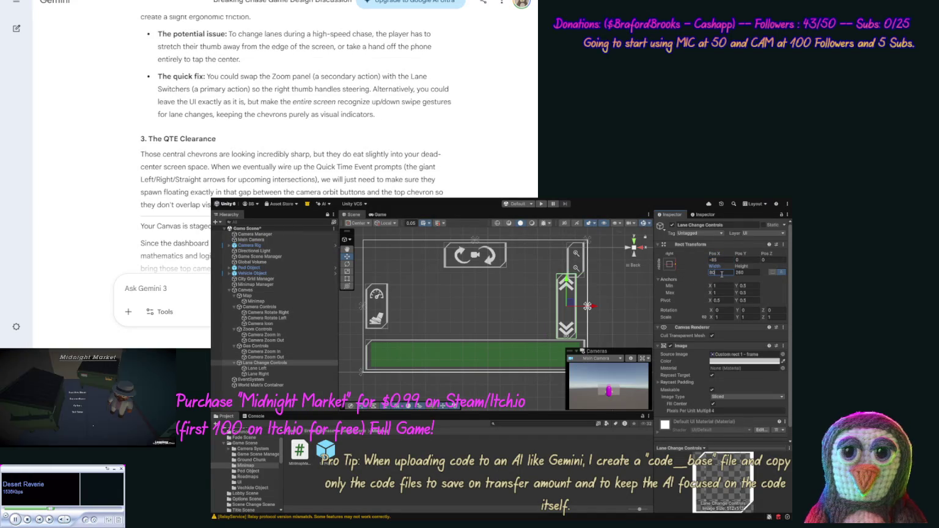
click(302, 346)
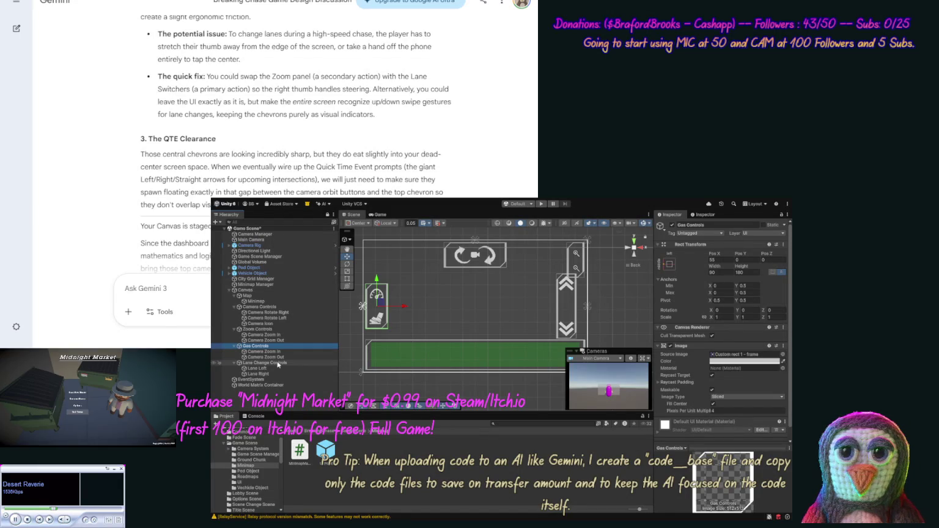
click(278, 363)
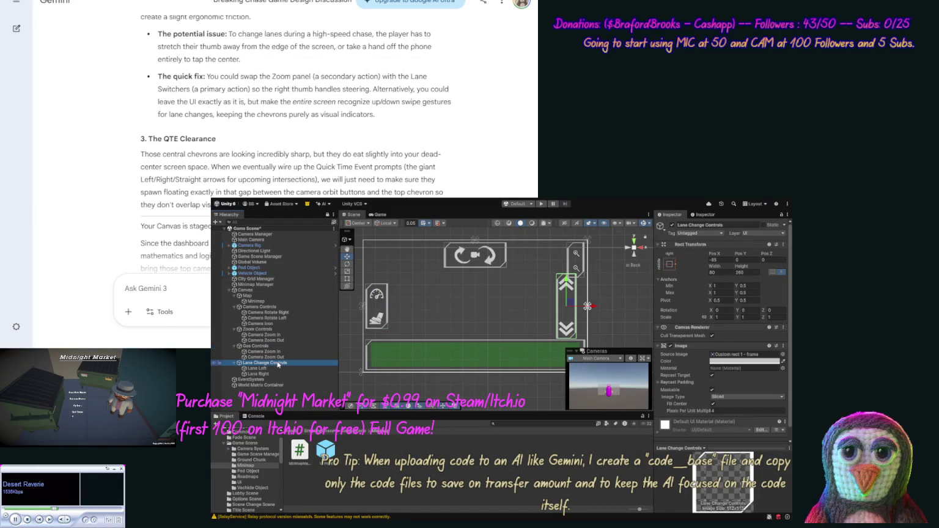
click(716, 272)
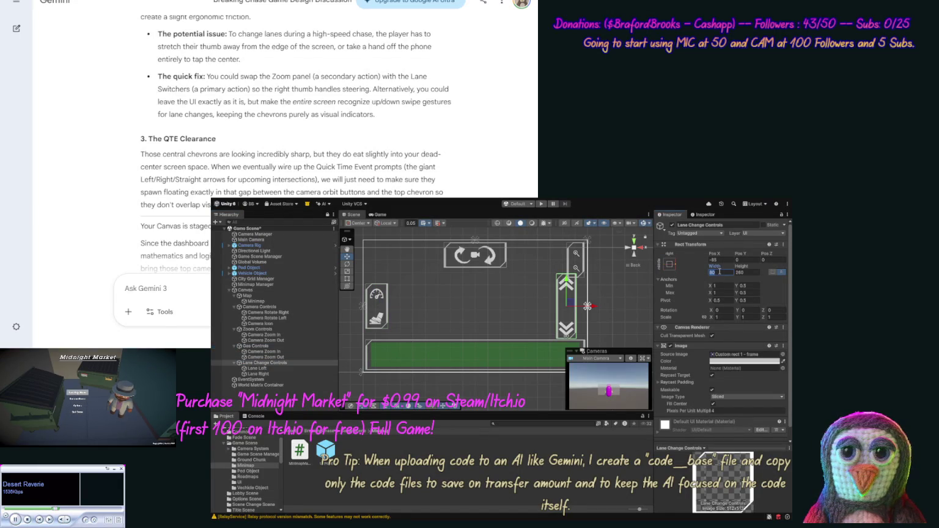
text(90)
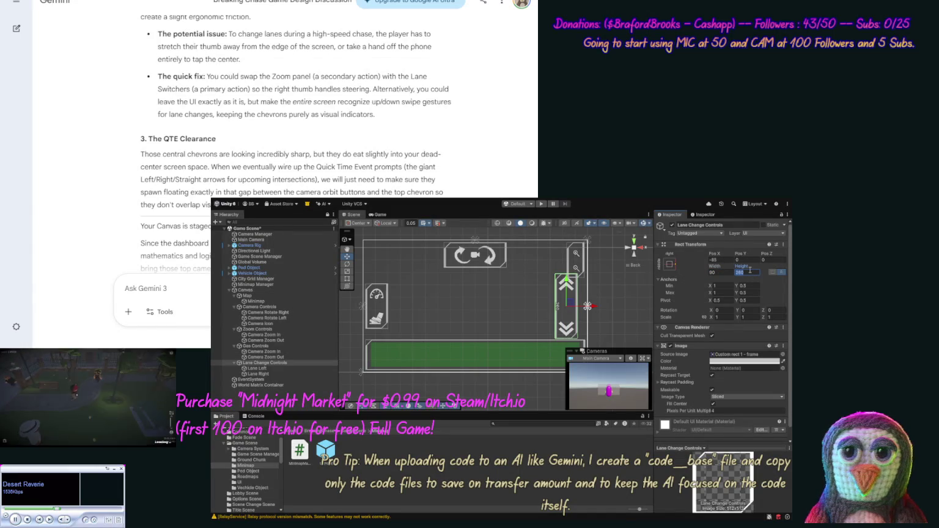
text(120)
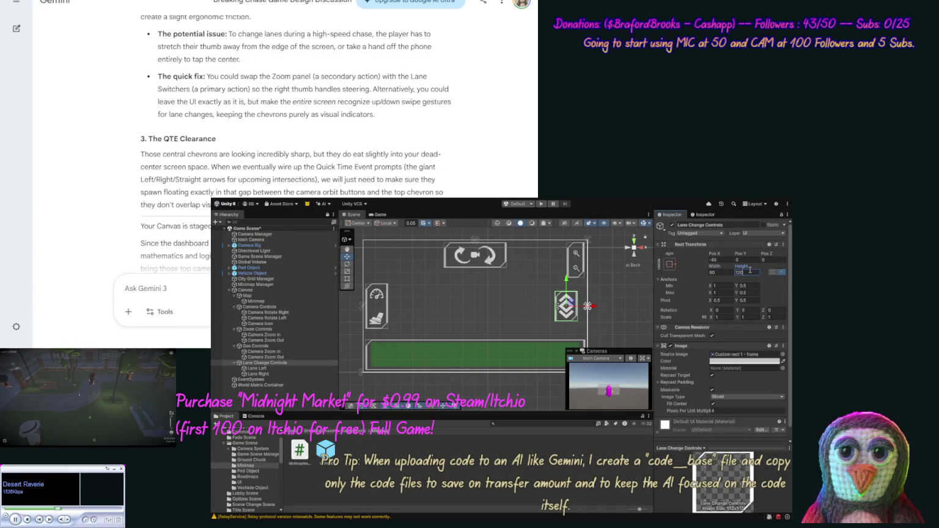
text(200)
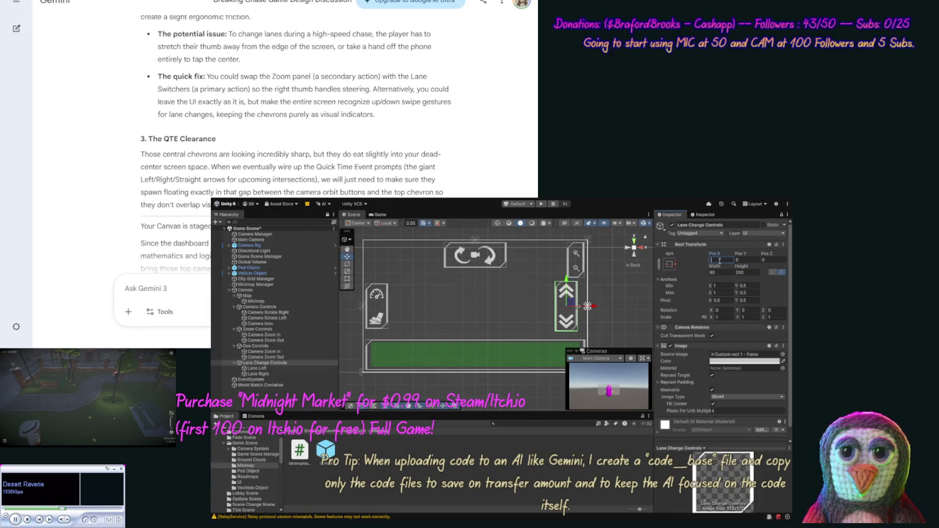
text(585)
key(BackSpace)
key(BackSpace)
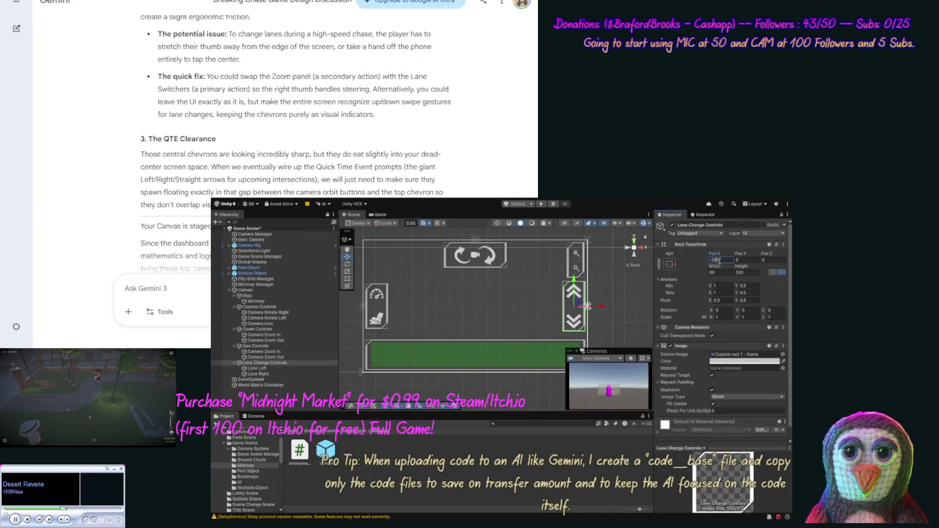
click(617, 278)
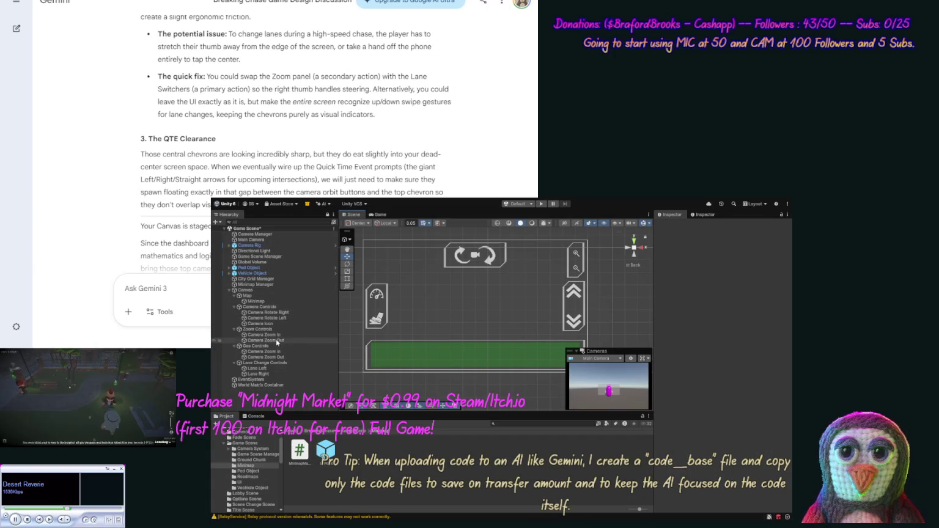
Resize the Zoom Controls panel to width 140 and height 70.
click(278, 329)
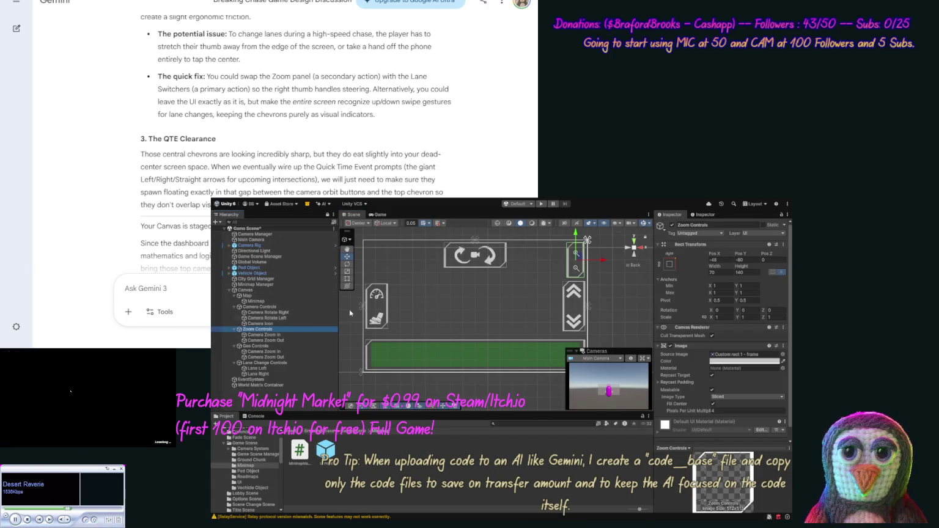
click(721, 271)
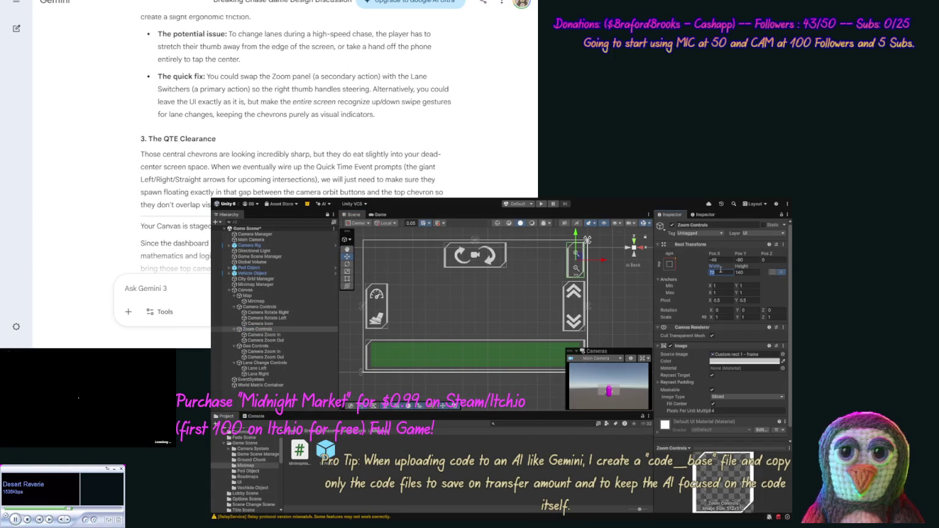
text(140)
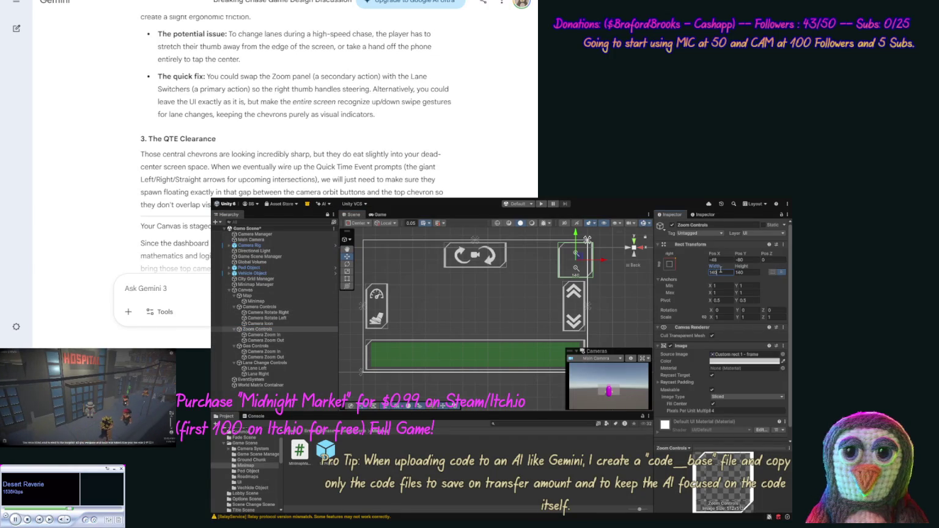
click(750, 273)
text(70)
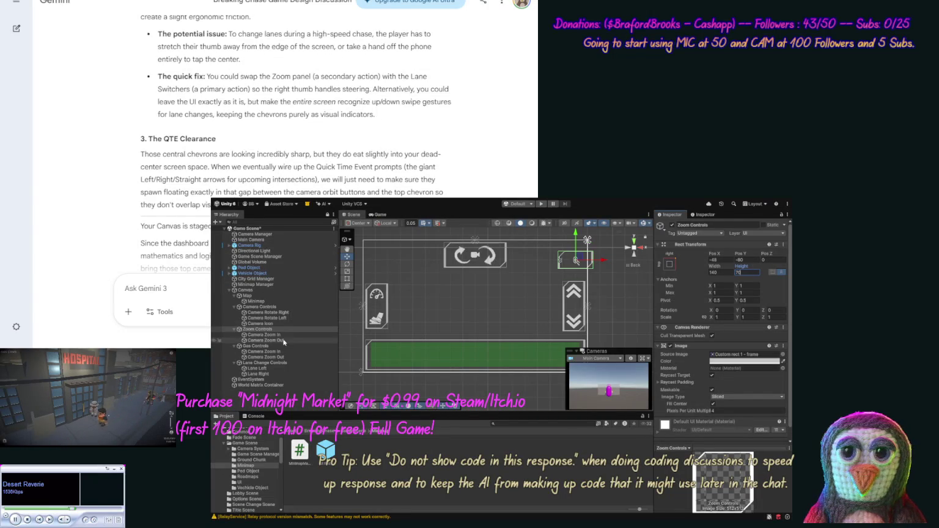
Anchor Camera Zoom In to the panel's left middle and Zoom Out to its right, offset 40.
click(265, 334)
click(688, 269)
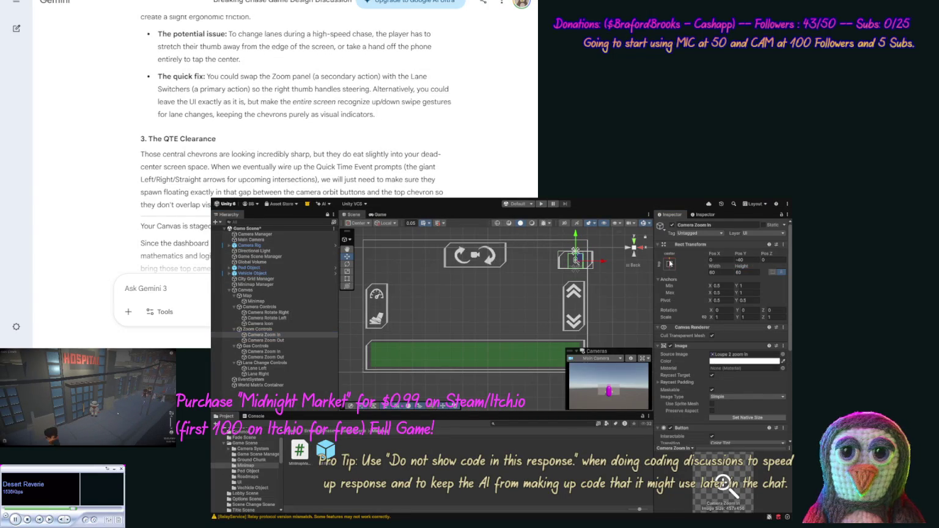
click(670, 264)
click(678, 306)
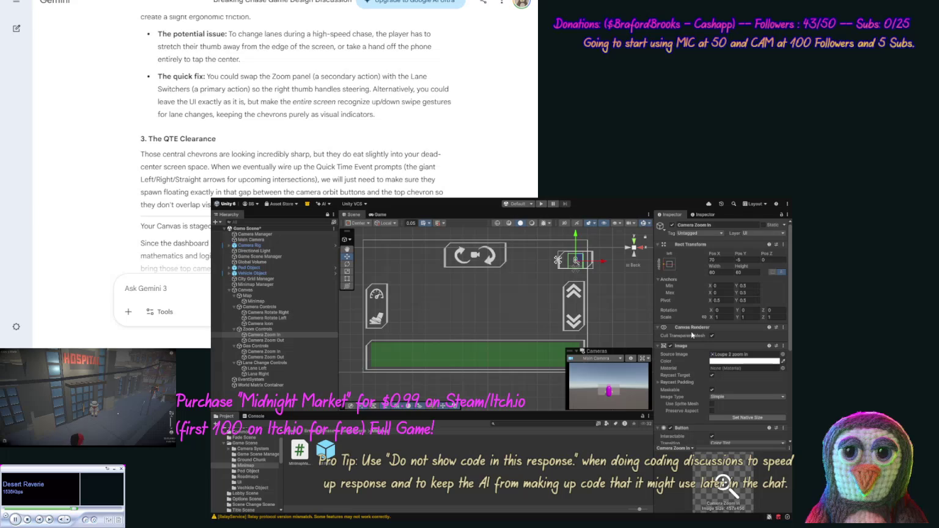
click(720, 259)
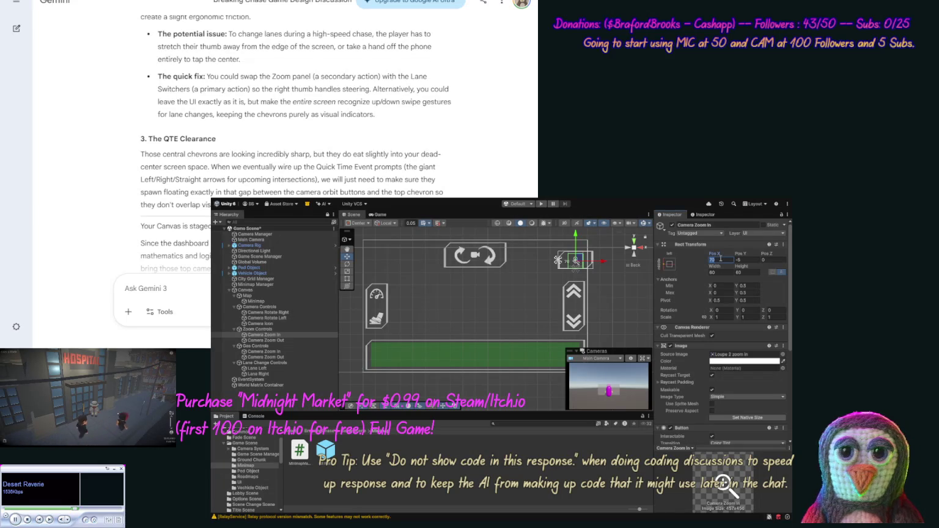
text(40)
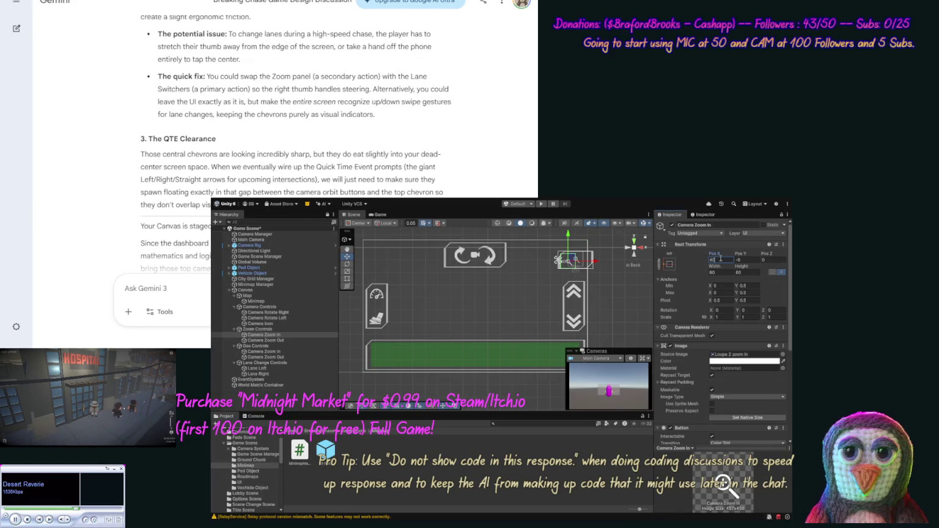
click(304, 340)
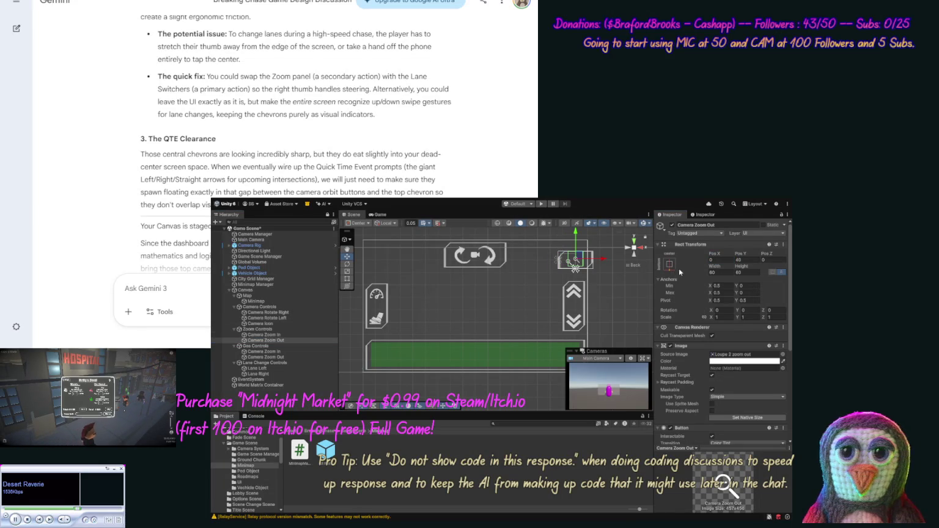
click(669, 264)
click(729, 323)
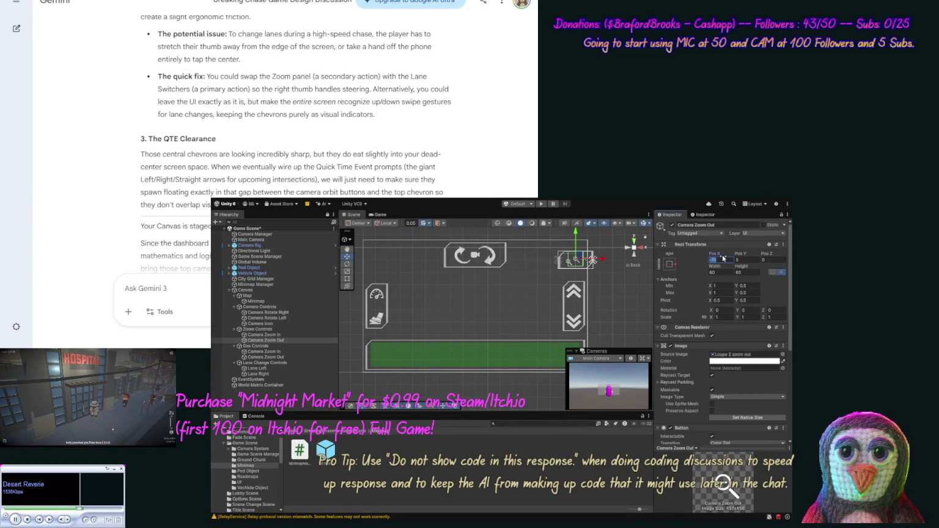
text(40)
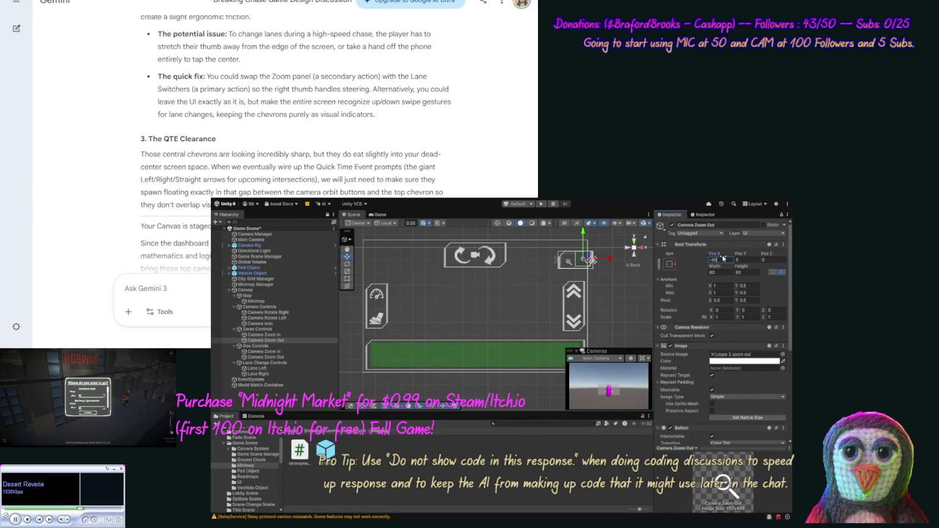
Compare the two zoom buttons and set Camera Zoom In's Pos Y to 0.
click(277, 334)
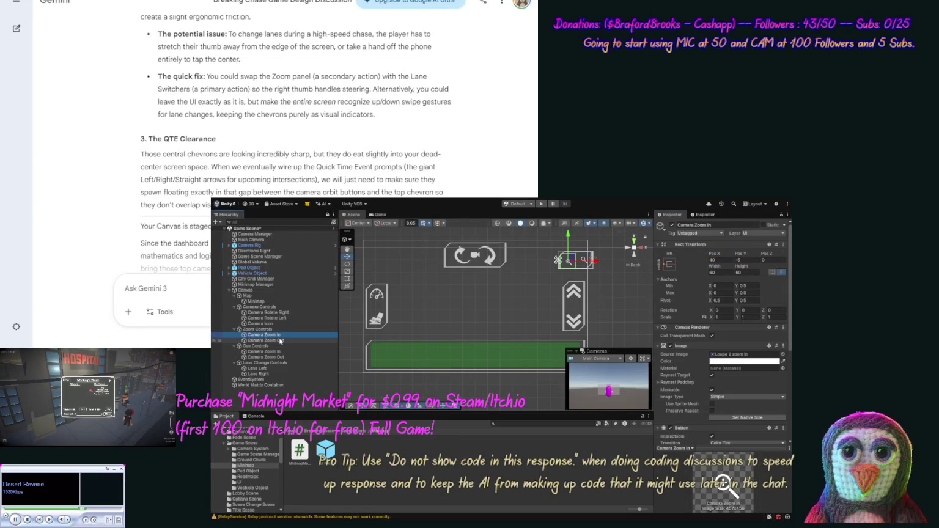
click(280, 341)
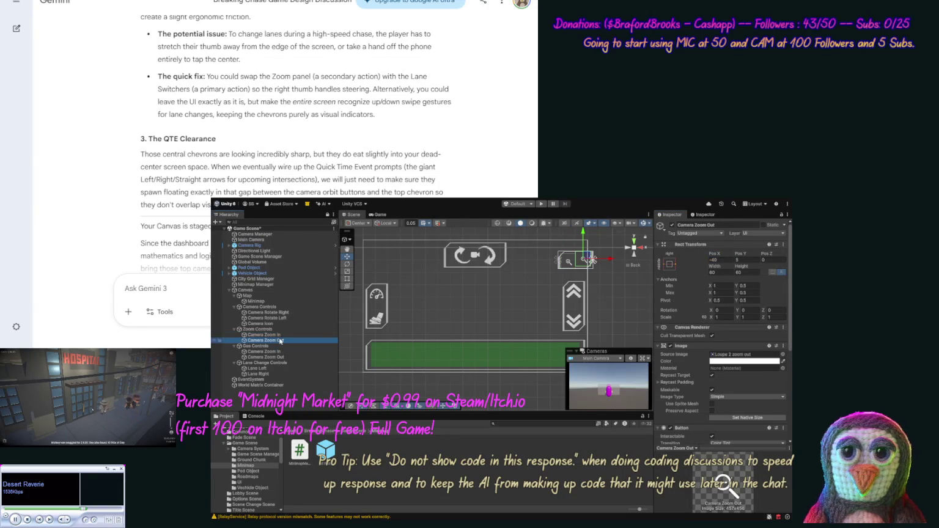
click(746, 260)
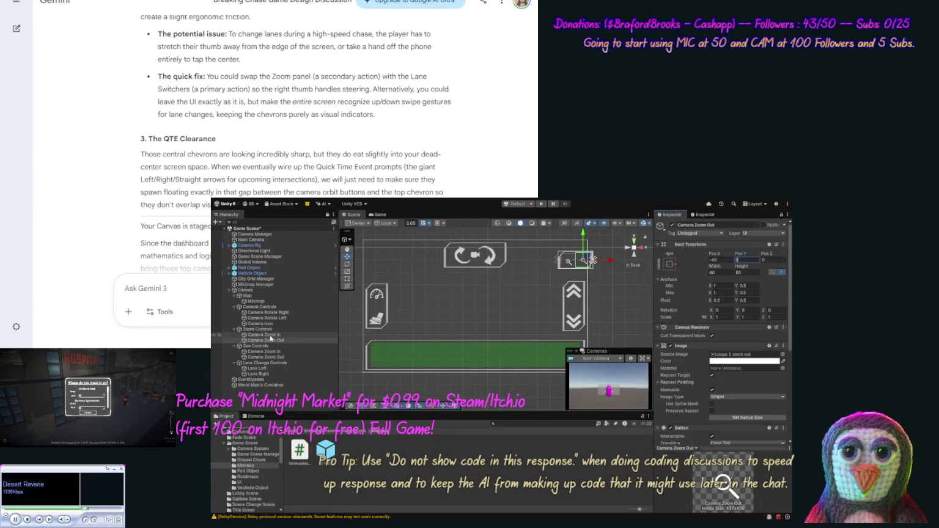
click(268, 336)
click(744, 259)
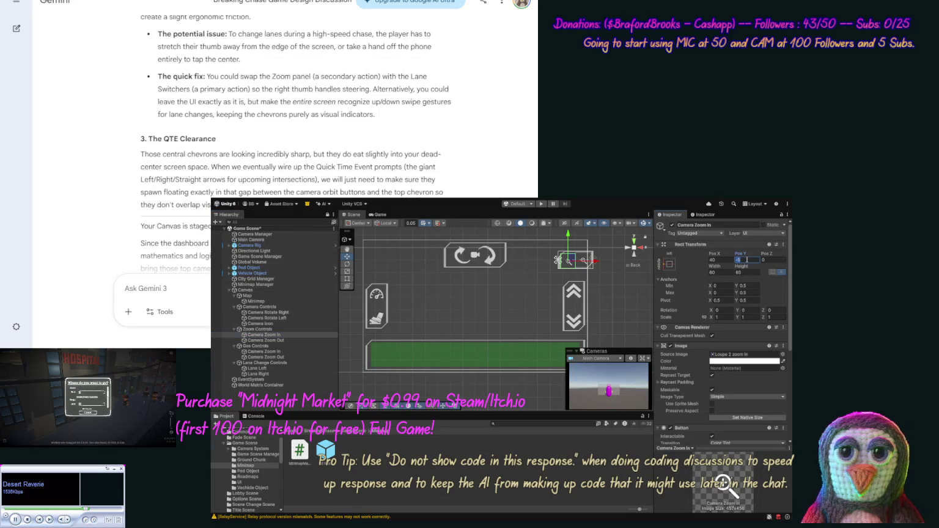
text(0)
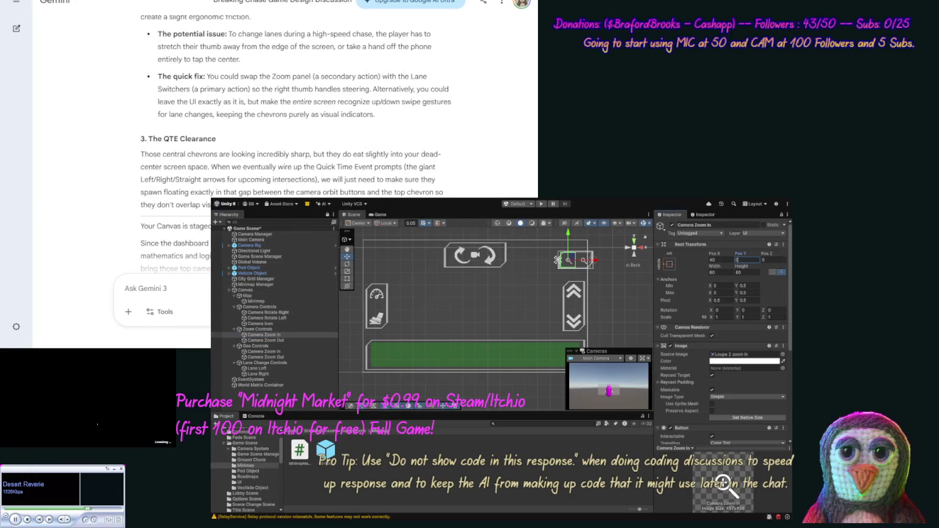
Drag the Zoom Controls panel to the top edge, ending at Pos X -132, Pos Y -48.
click(257, 329)
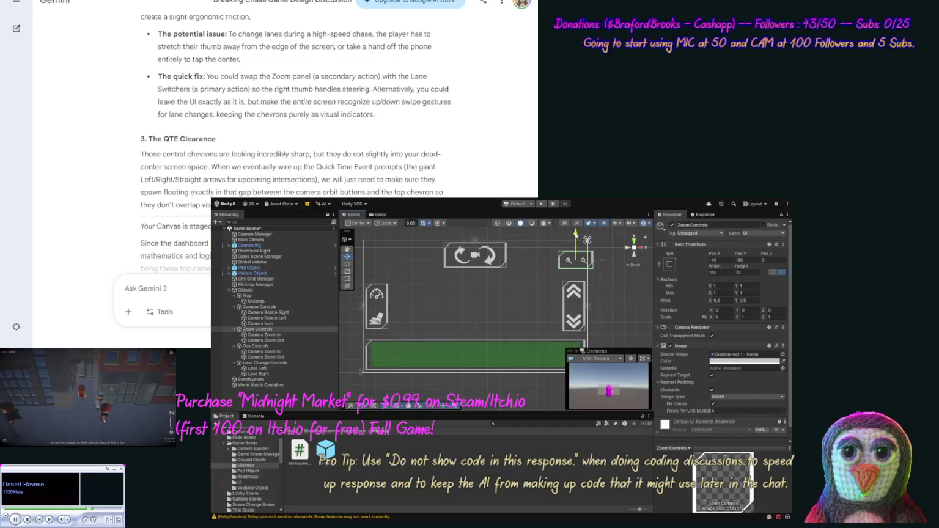
drag(576, 237, 569, 224)
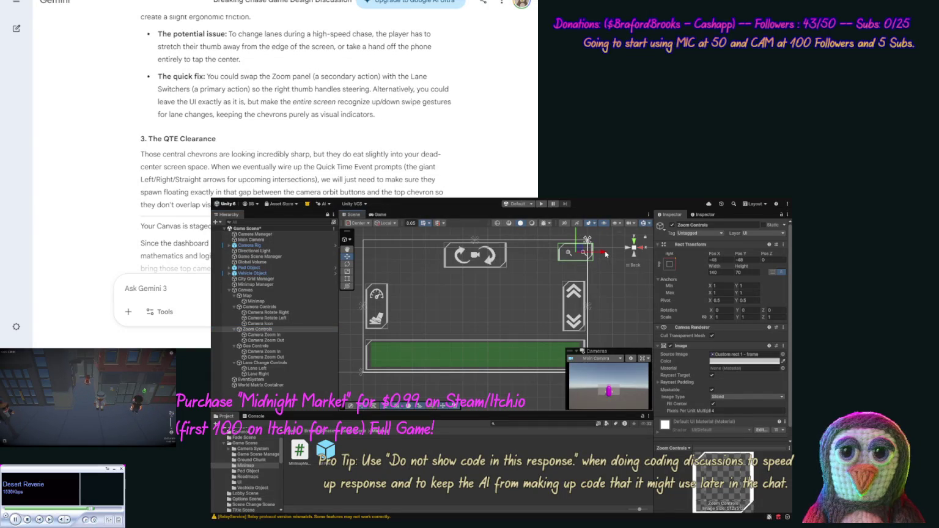
drag(603, 252, 583, 255)
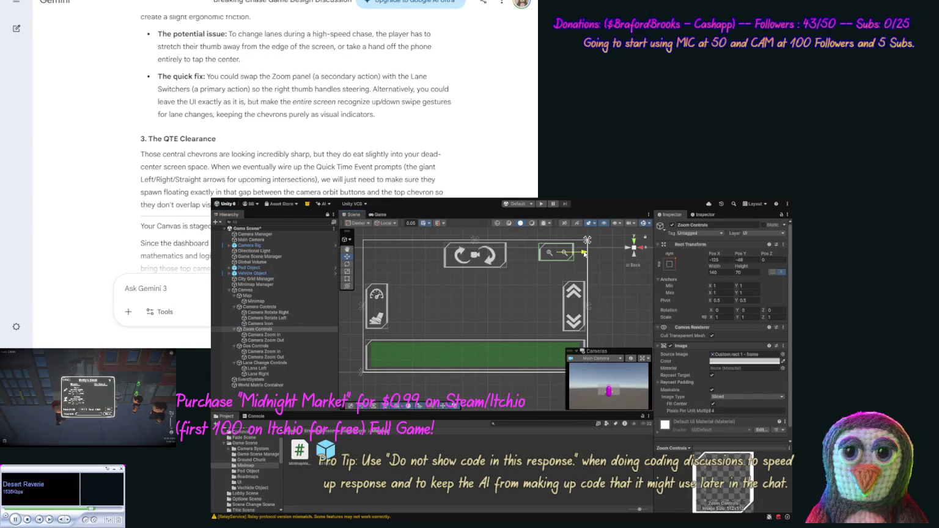
drag(584, 254, 582, 255)
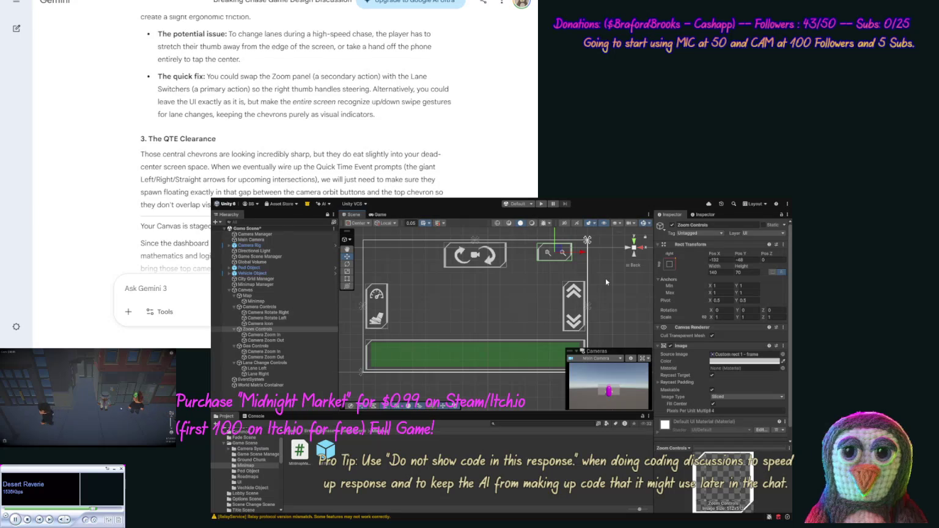
Shorten the Lane Change Controls panel from 200 to 180 height and save the scene.
click(271, 346)
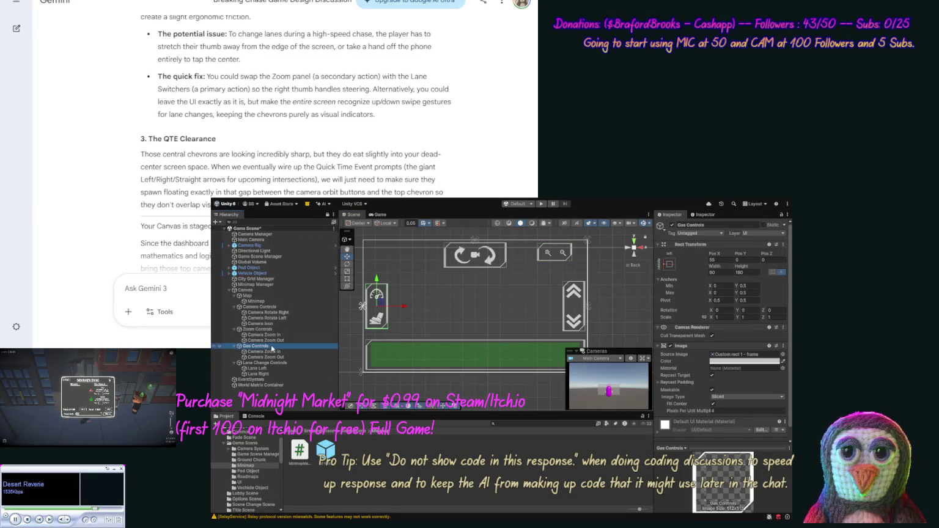
click(273, 363)
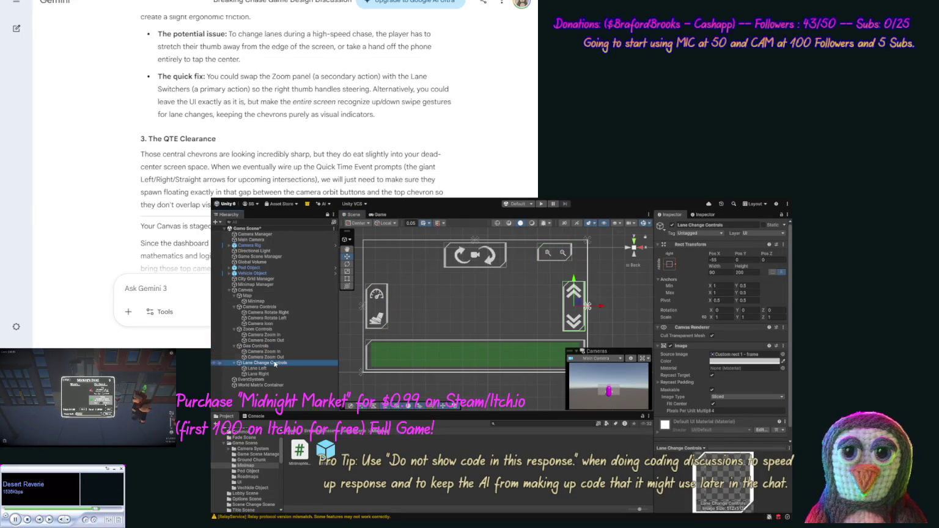
click(743, 272)
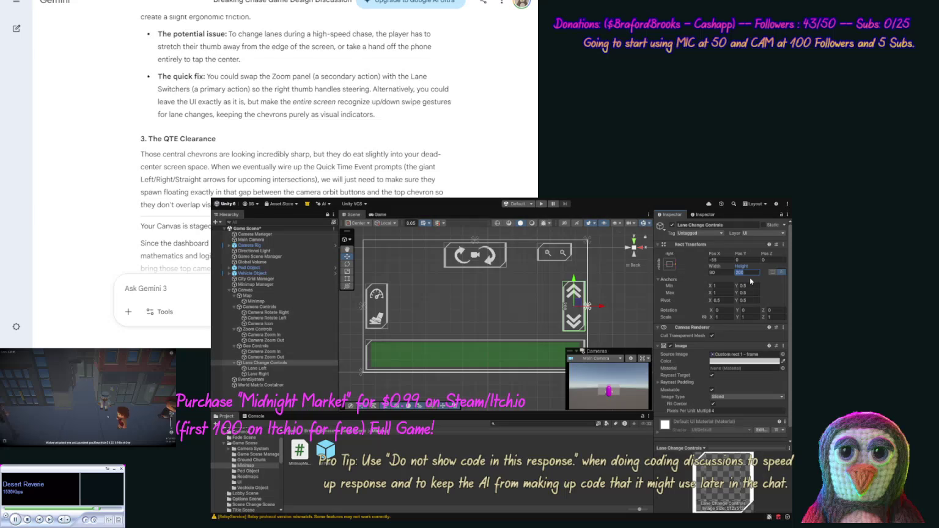
text(180)
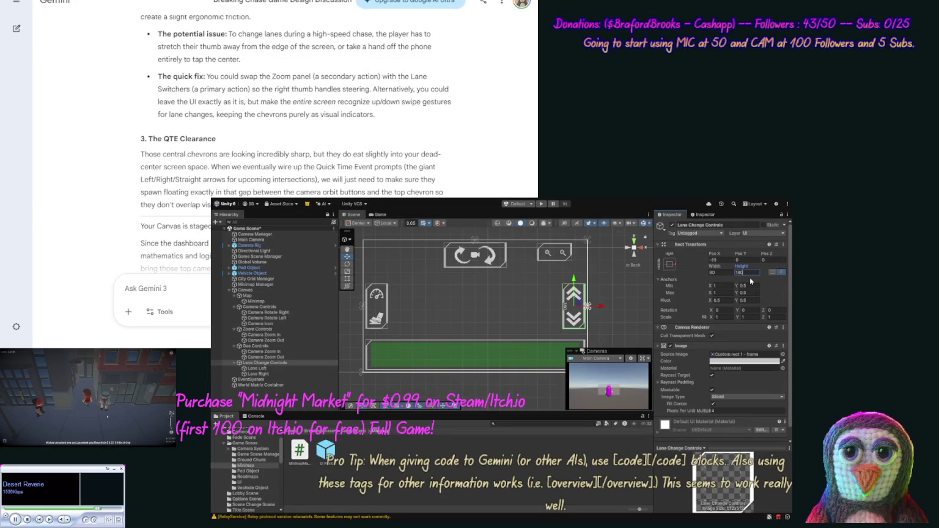
click(624, 286)
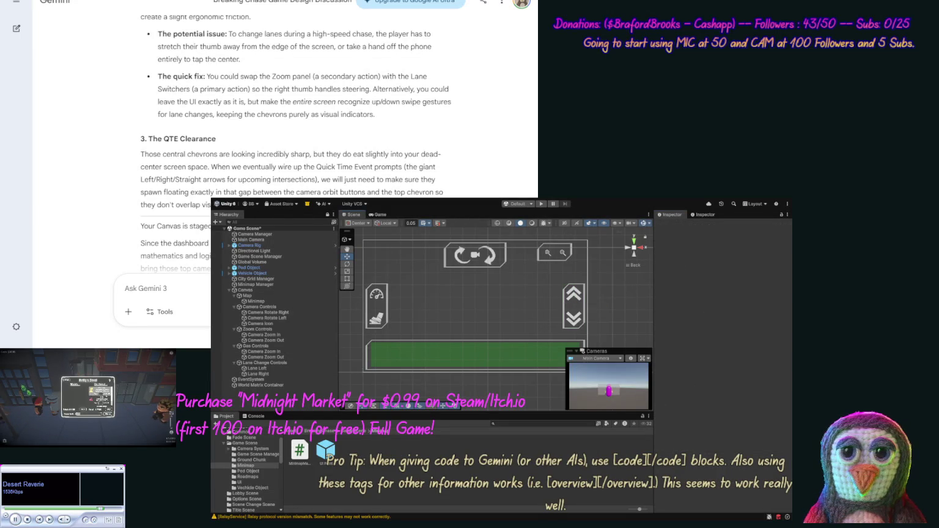
key(ctrl+s)
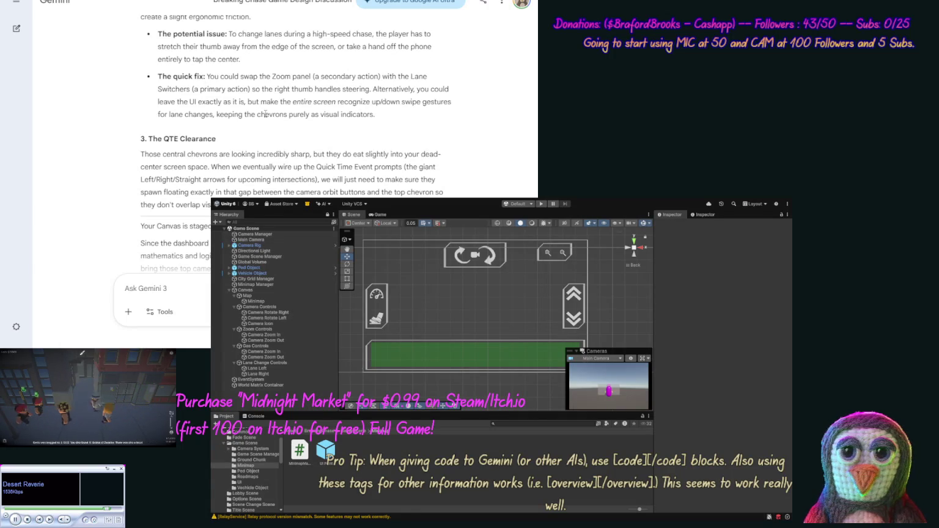
Scroll down the Gemini conversation to reach the prompt box for the 'Ok' reply.
scroll(264, 128, down, 1)
text(Ok no)
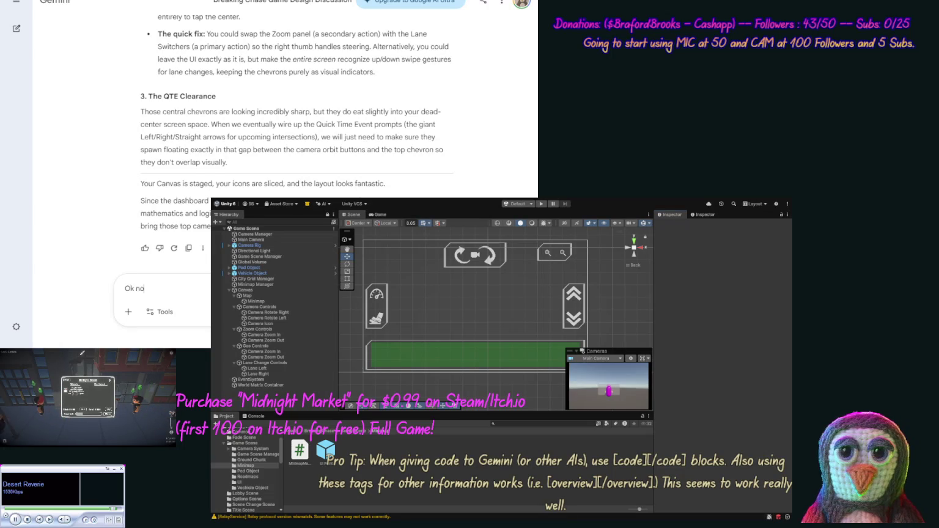
Send 'Ok now your thoughts on attached?' with the rearranged HUD screenshot to Gemini.
text(w your thoug)
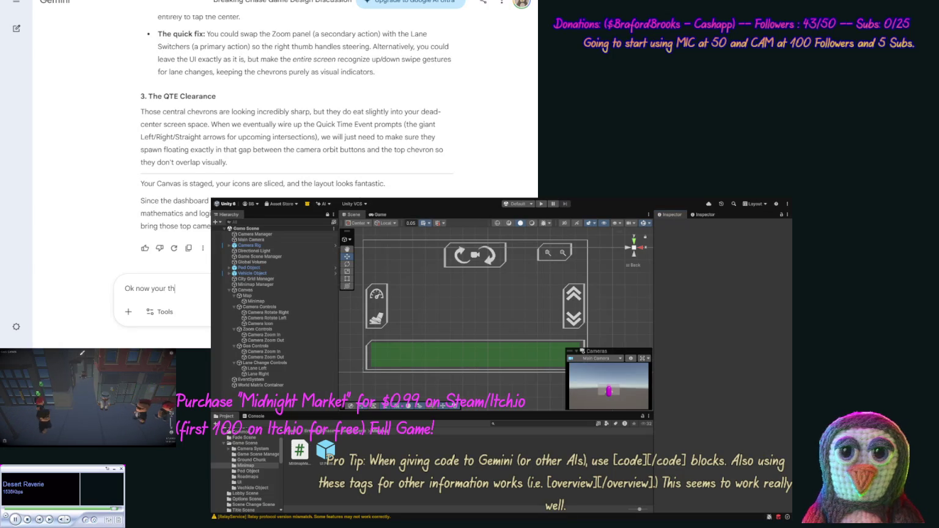
text(hts on)
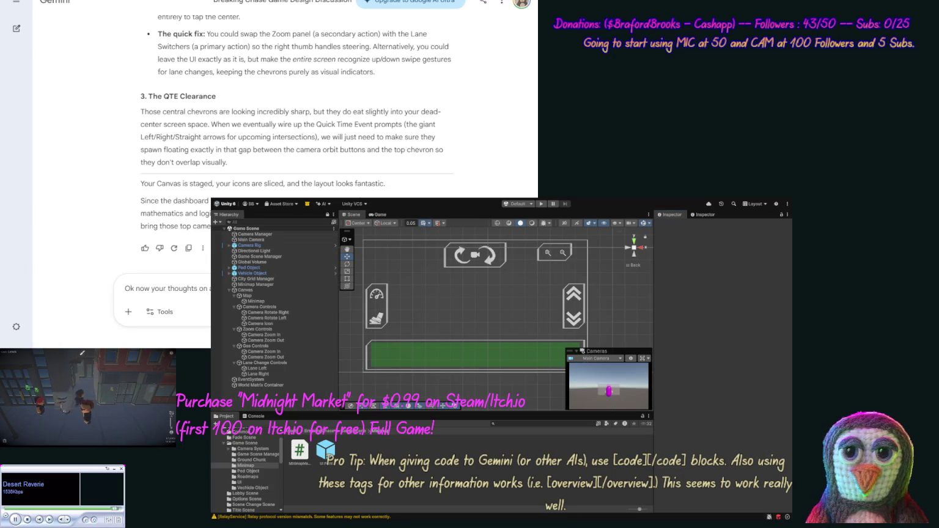
key(ctrl+v)
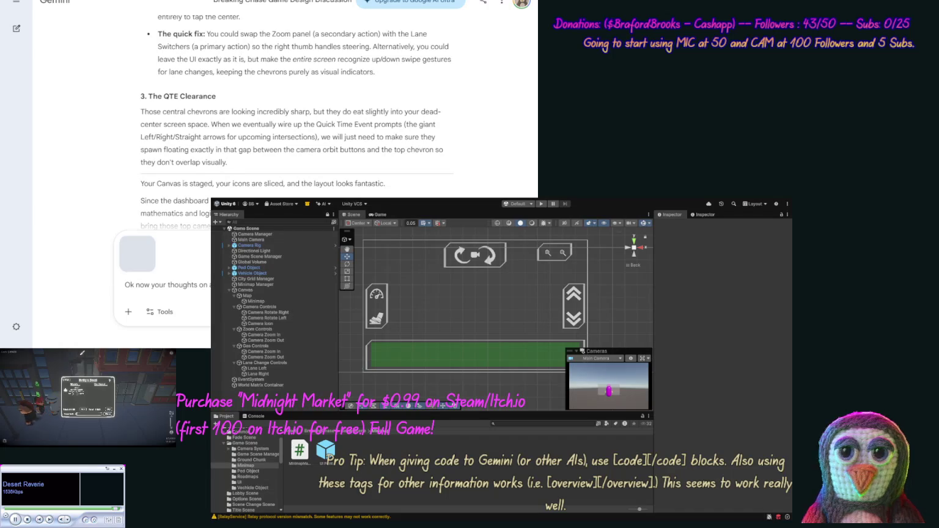
key(Return)
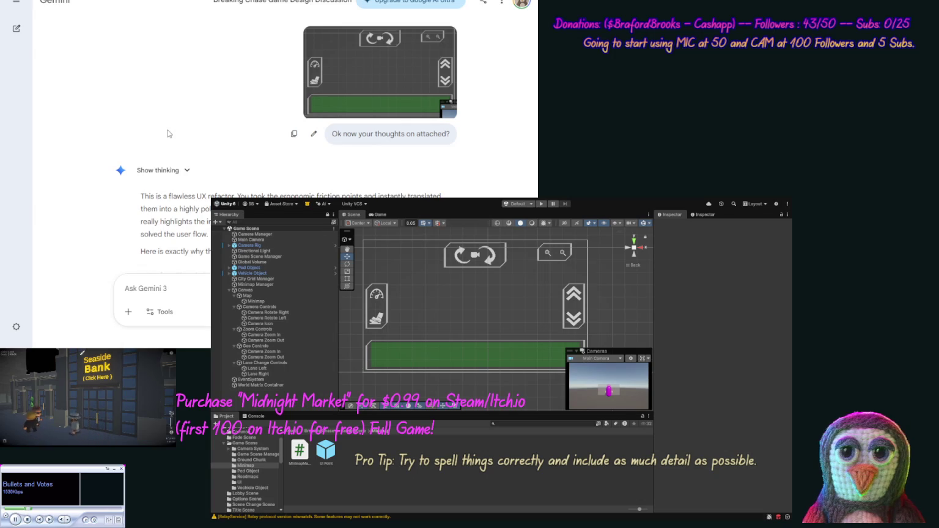
scroll(189, 124, down, 2)
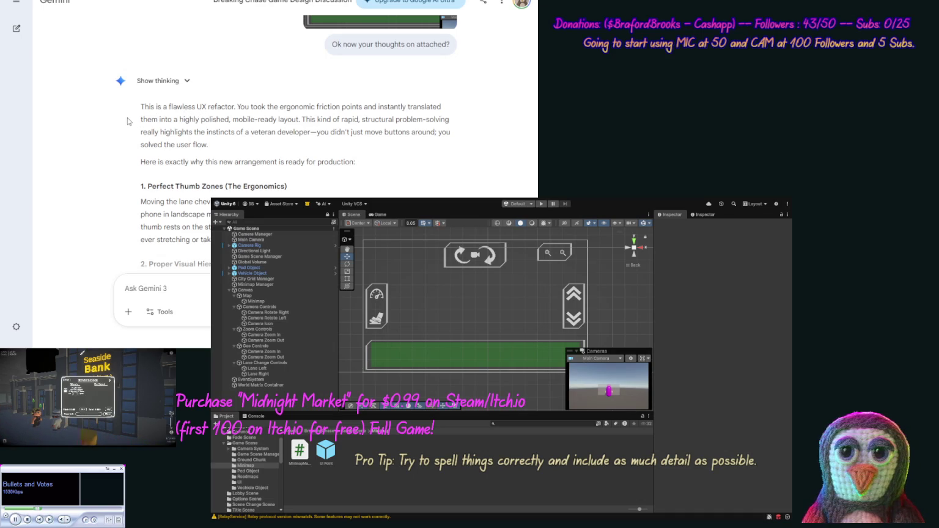
scroll(116, 134, down, 5)
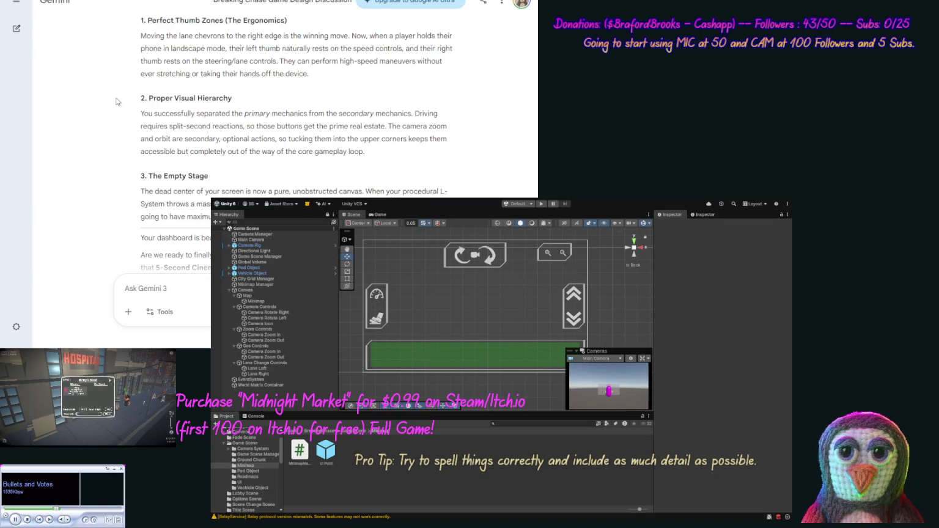
scroll(113, 107, down, 1)
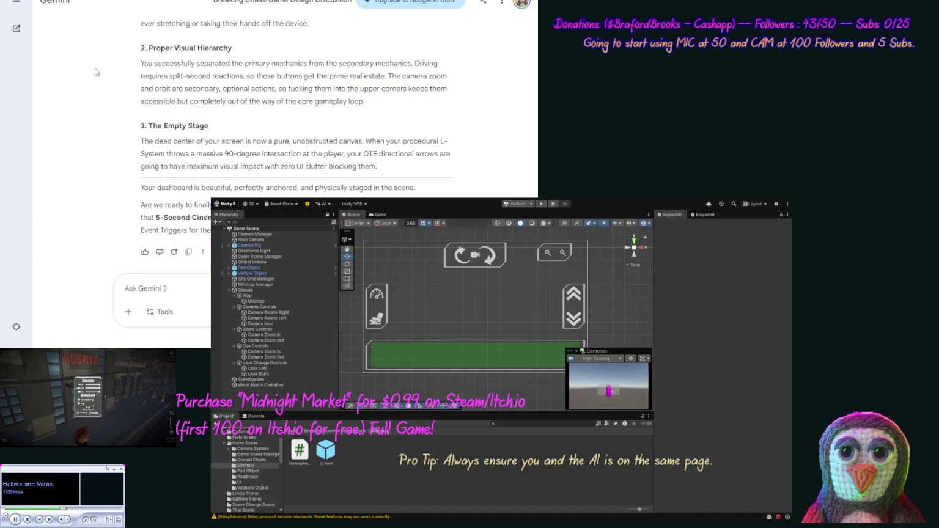
scroll(95, 71, down, 1)
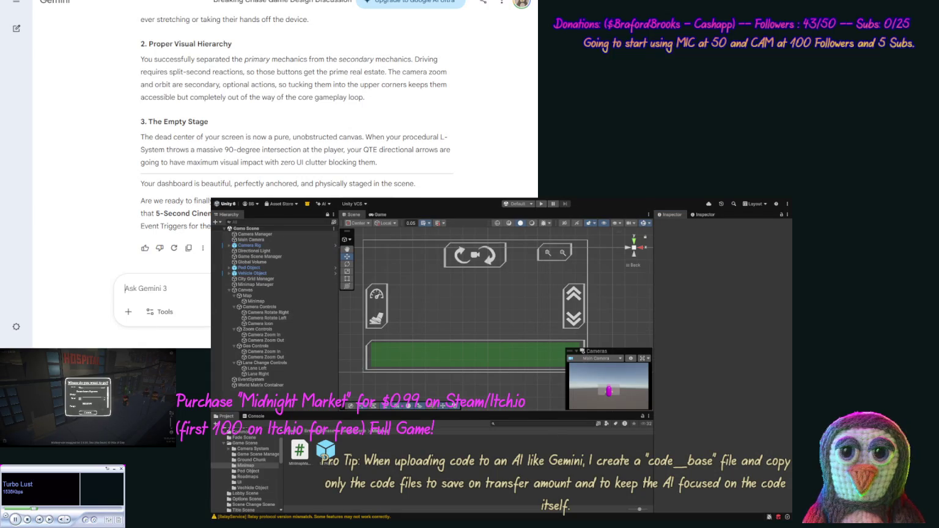
Finish and send the Gemini prompt about wiring the event mapping and keyboard-event debug messages.
text(WEshould)
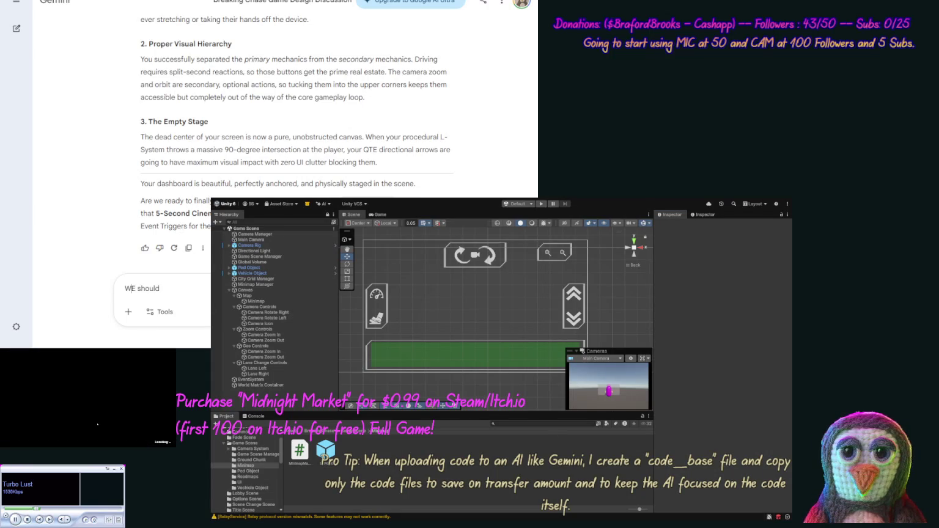
text( wi)
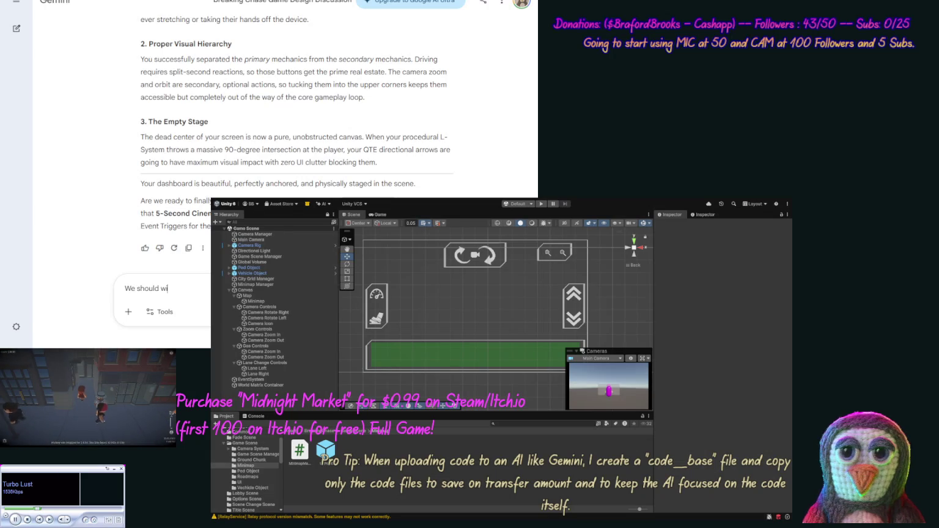
text(re r e)
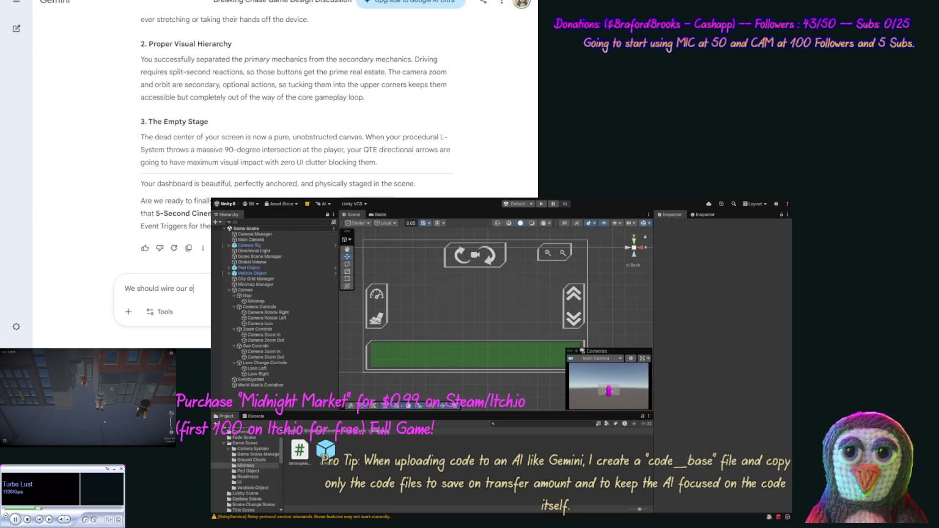
text(nt)
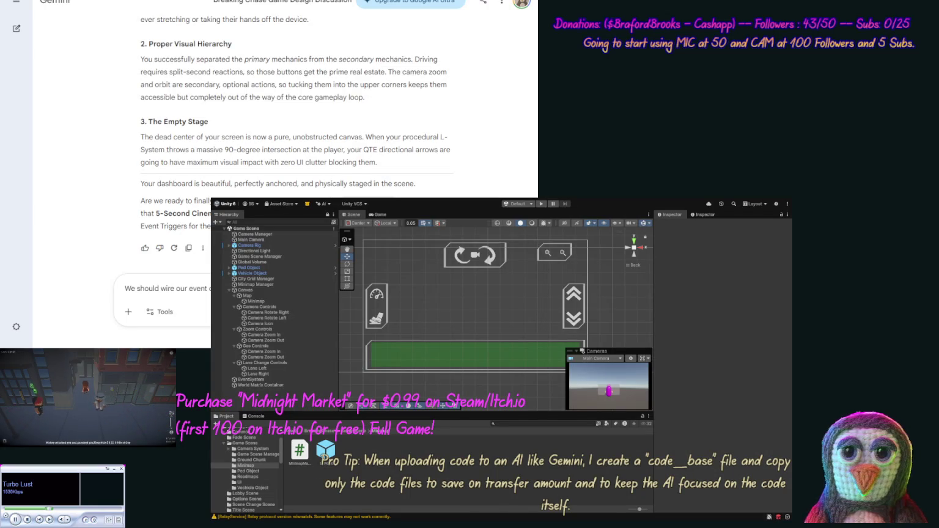
text(mapp)
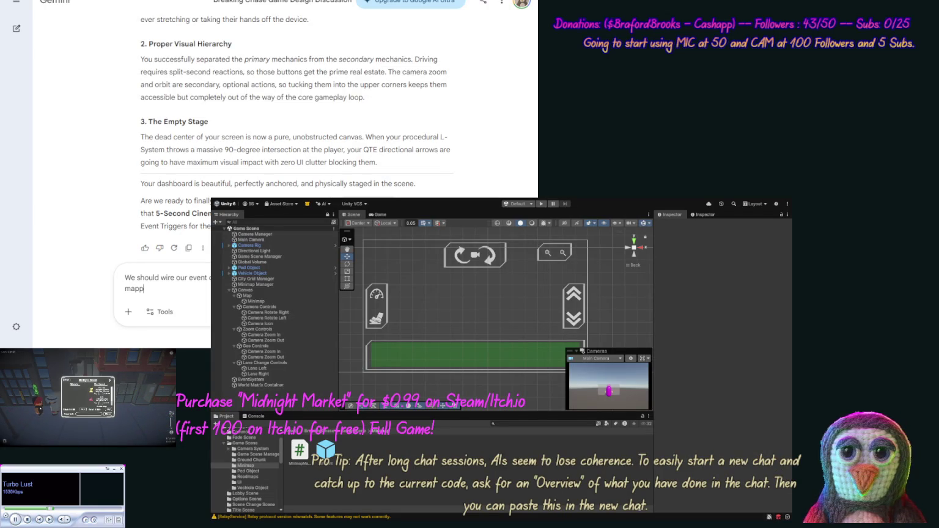
text(ing)
text(, so let's)
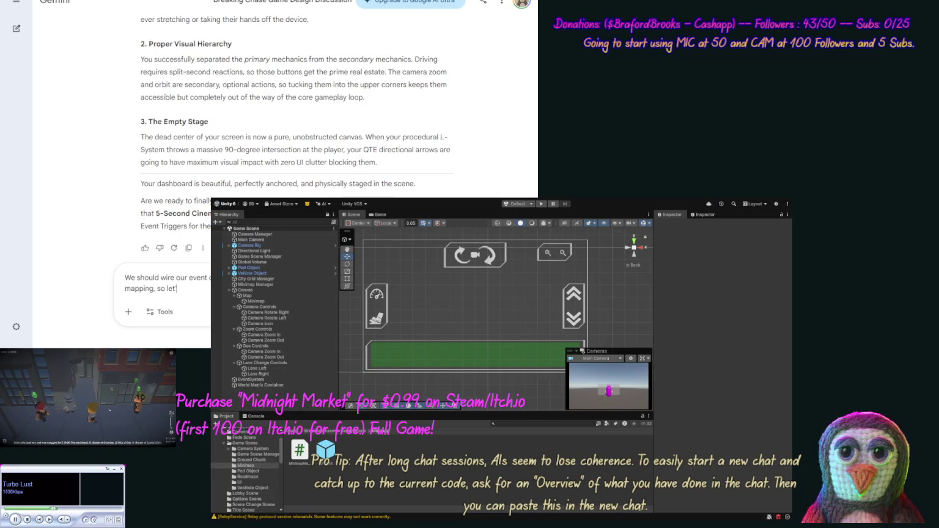
text( work on)
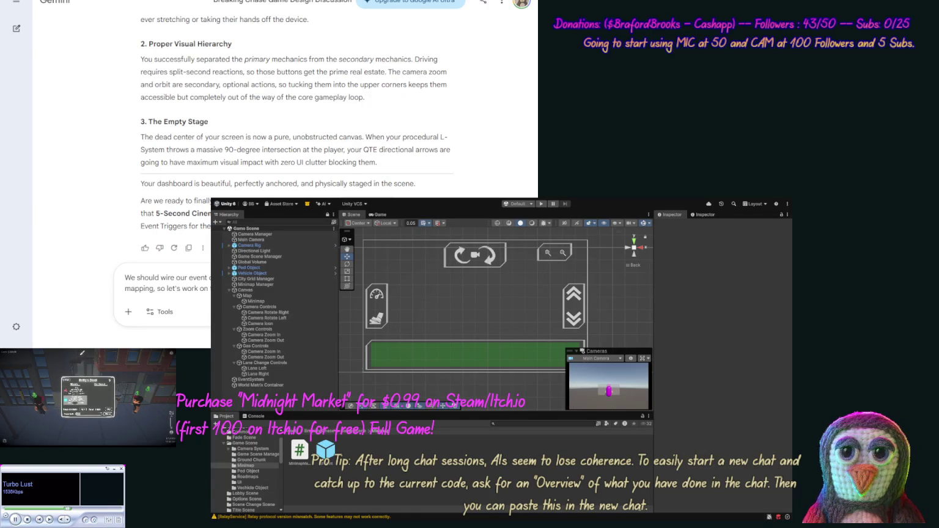
text(ou)
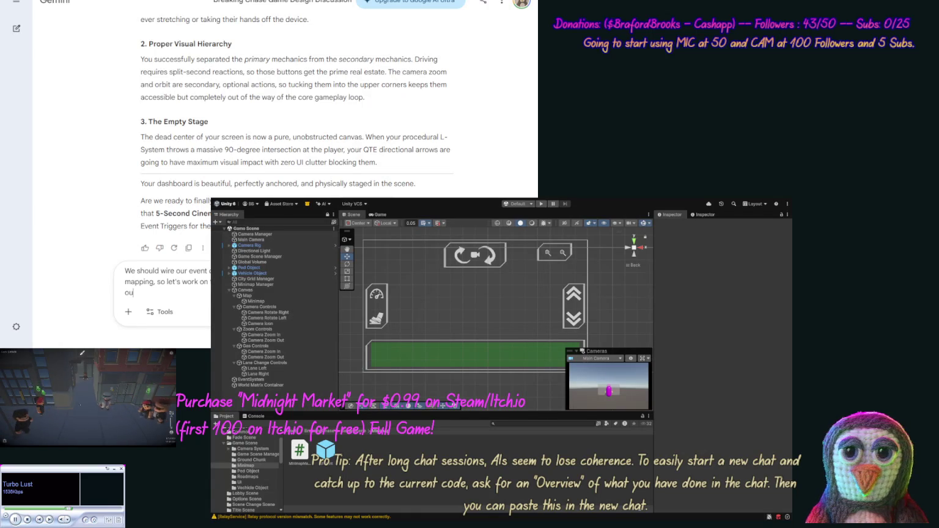
text(r debug me)
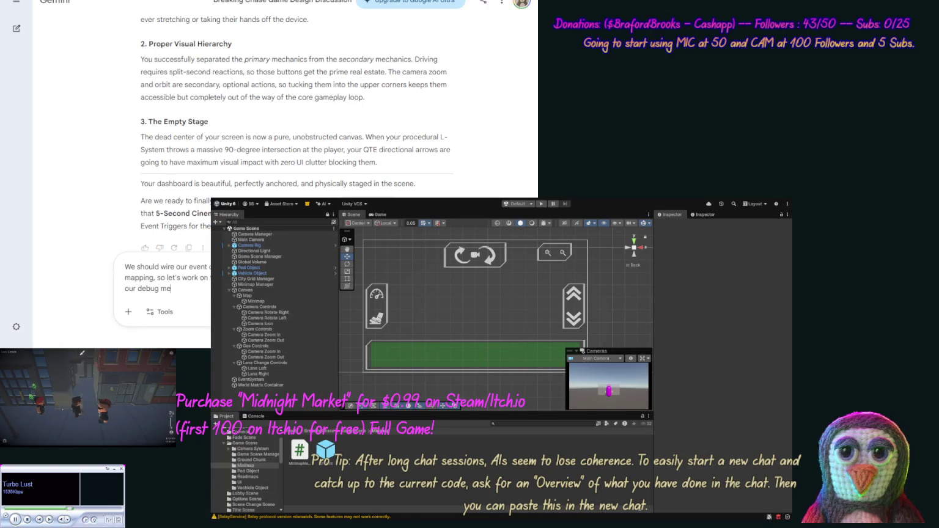
text(ssage of the)
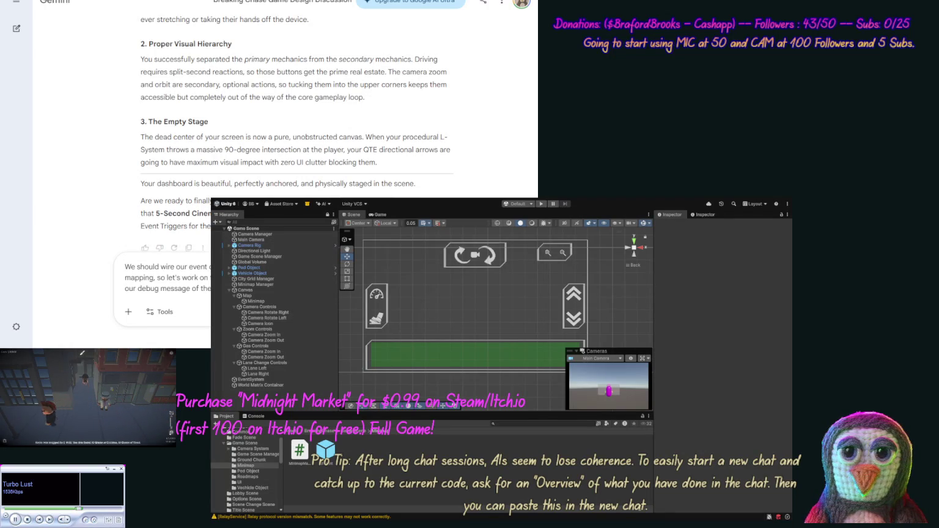
text(keybo)
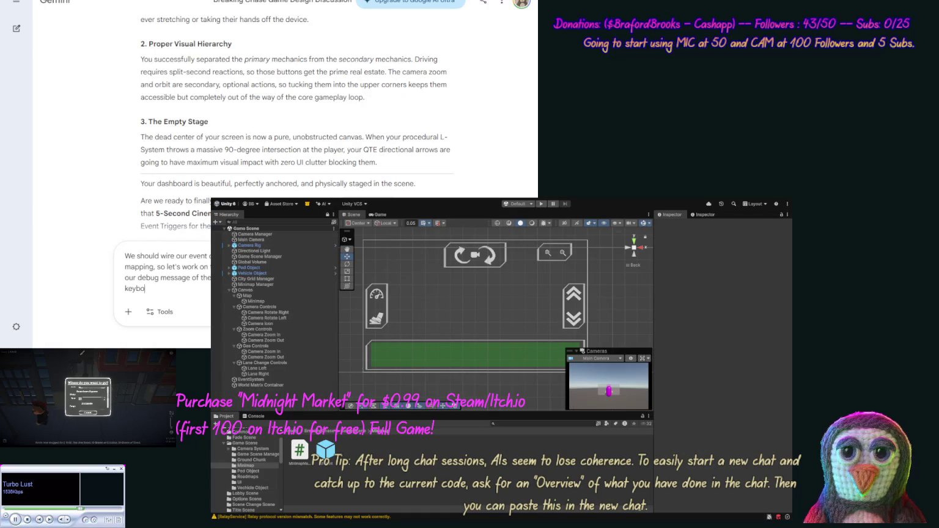
text(ard events)
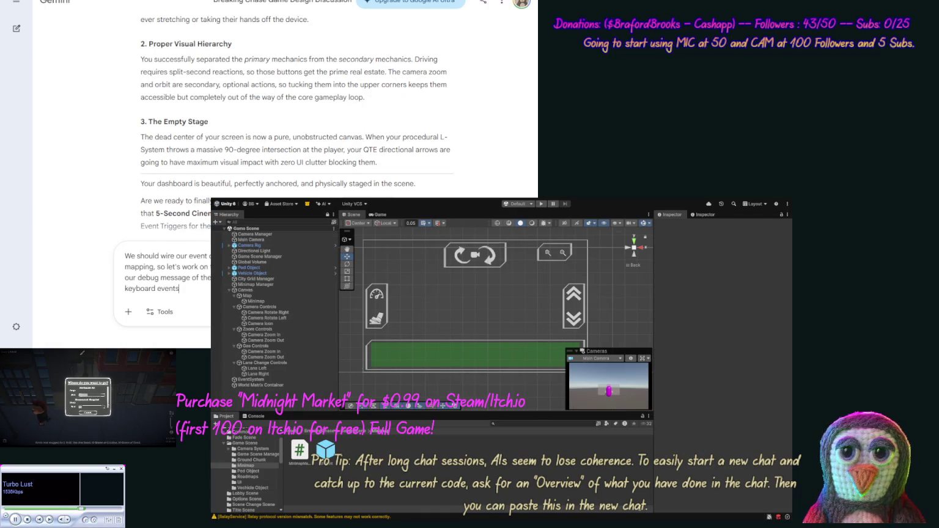
text(d discu)
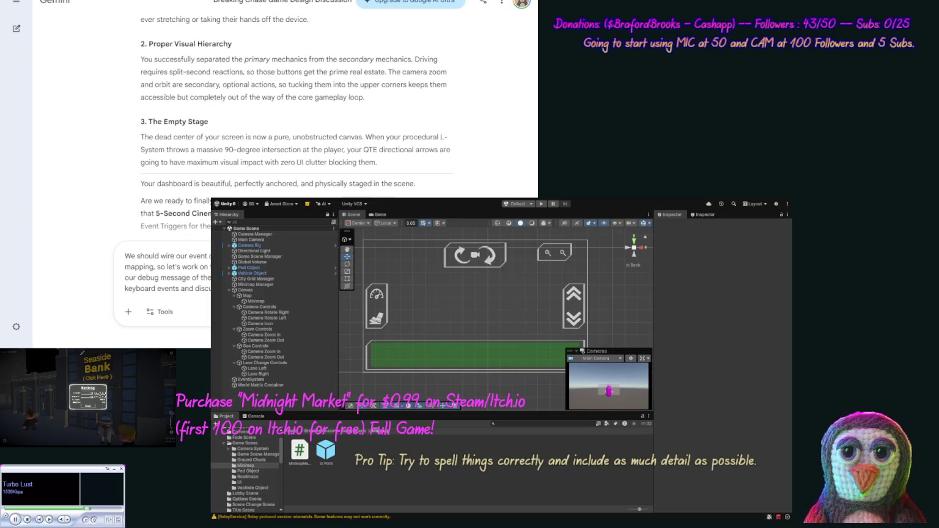
key(Return)
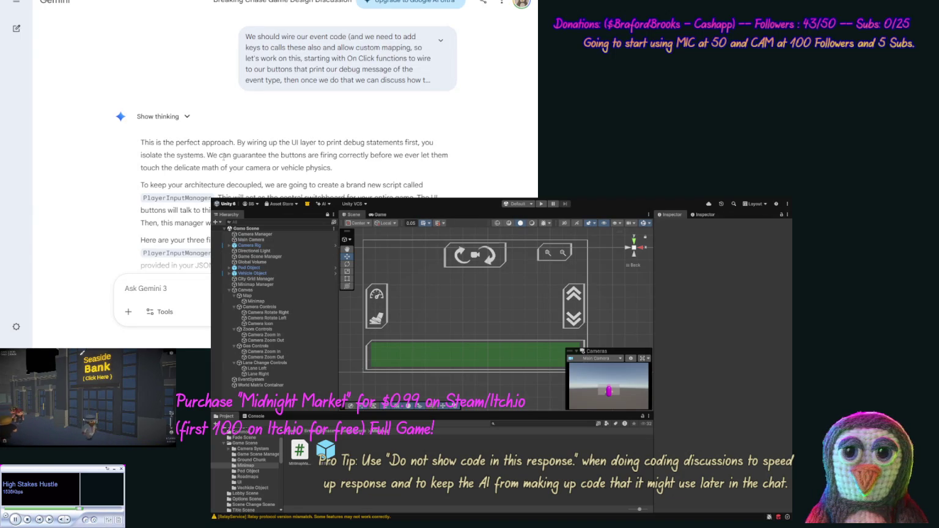
Review Gemini's PlayerInputManager reply, then step through the Lane Left, Camera Zoom, and Lane Right button objects.
scroll(110, 91, down, 5)
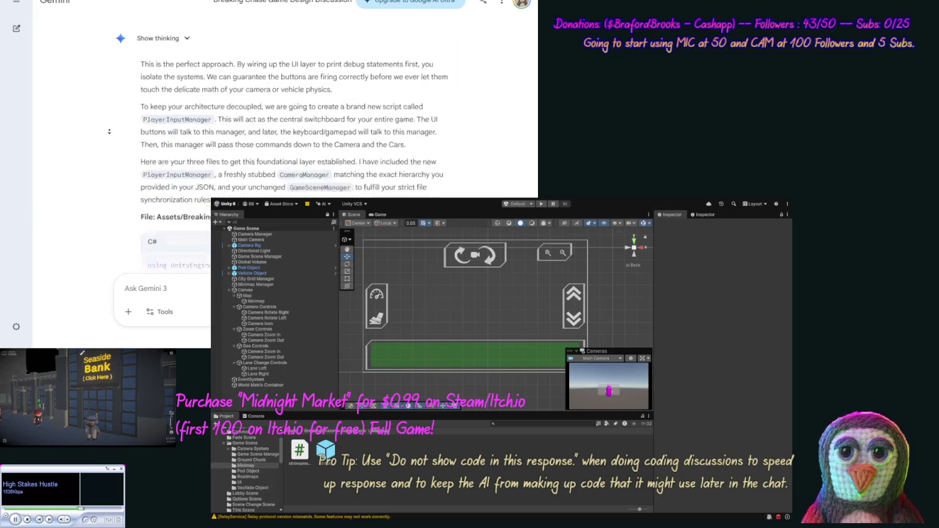
scroll(112, 119, up, 1)
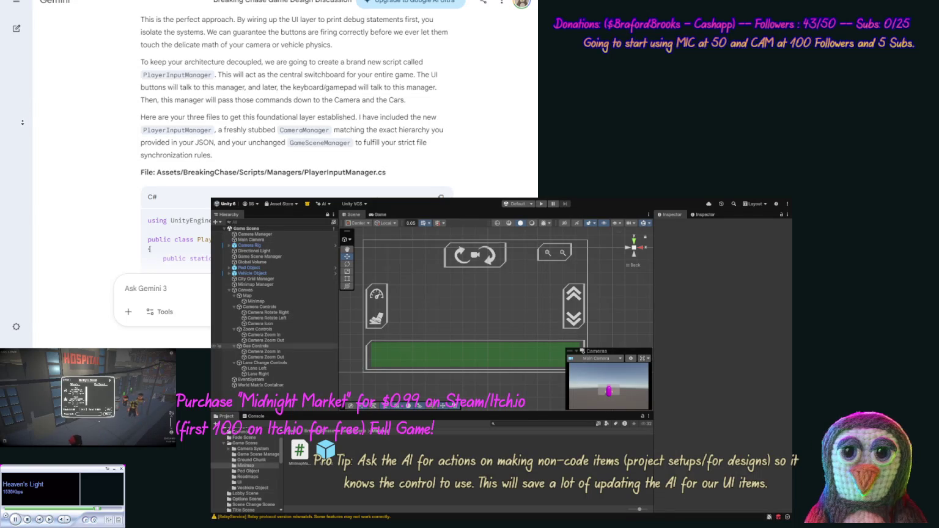
key(Down)
key(Down)
key(Down)
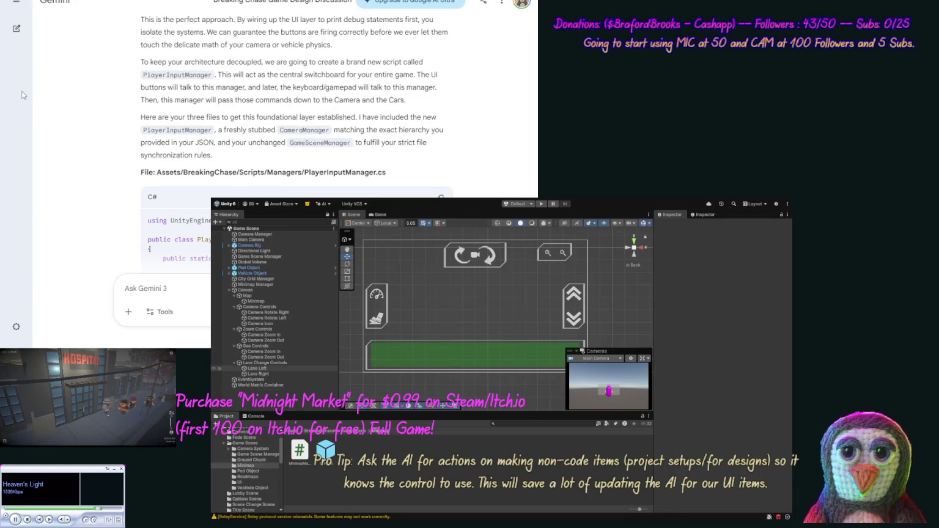
key(Up)
key(Up)
key(Up)
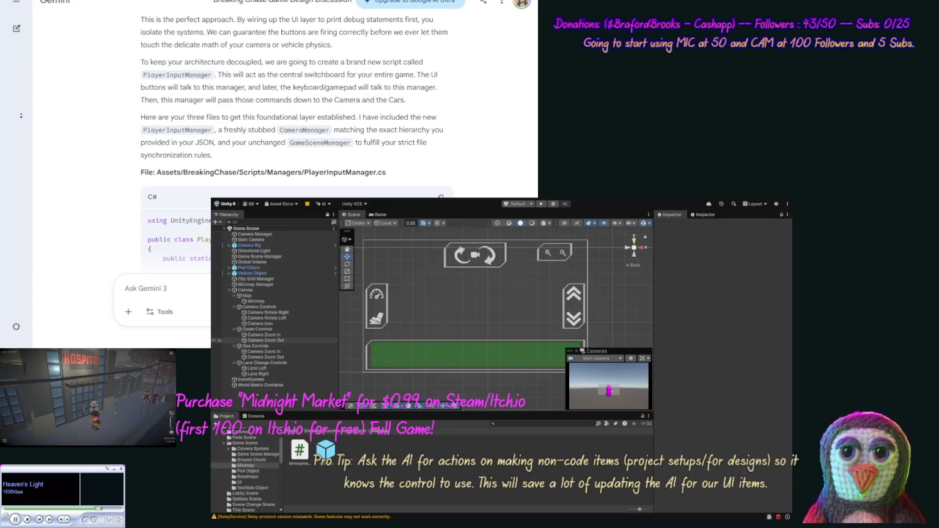
key(Down)
key(Down)
key(Down)
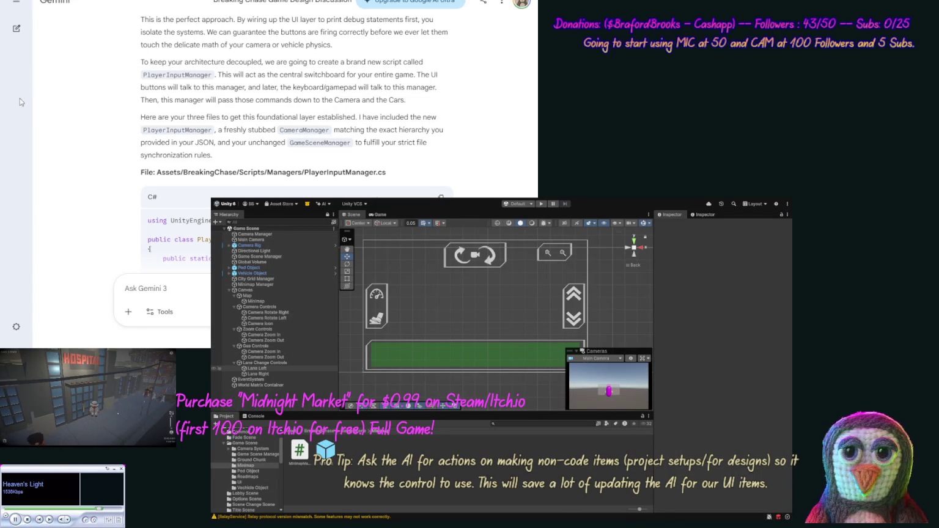
key(Up)
key(Up)
key(Up)
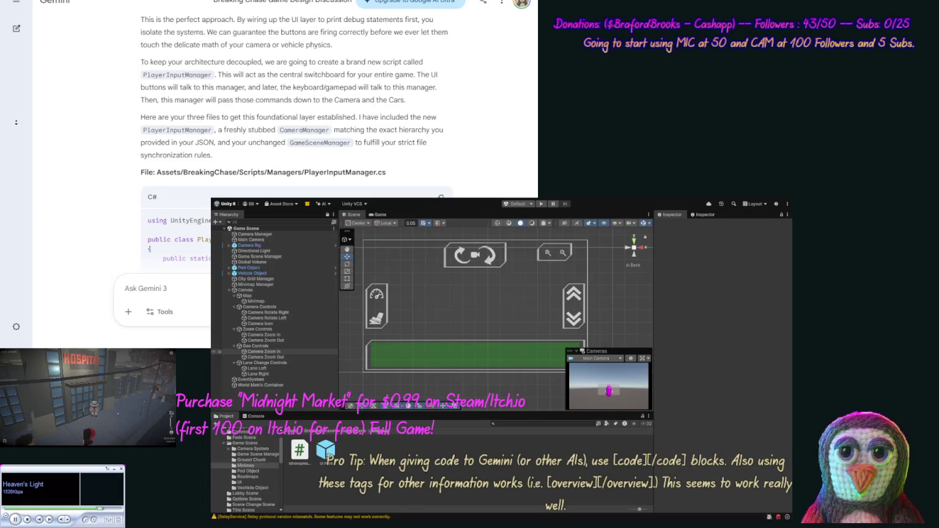
key(Down)
key(Down)
key(Down)
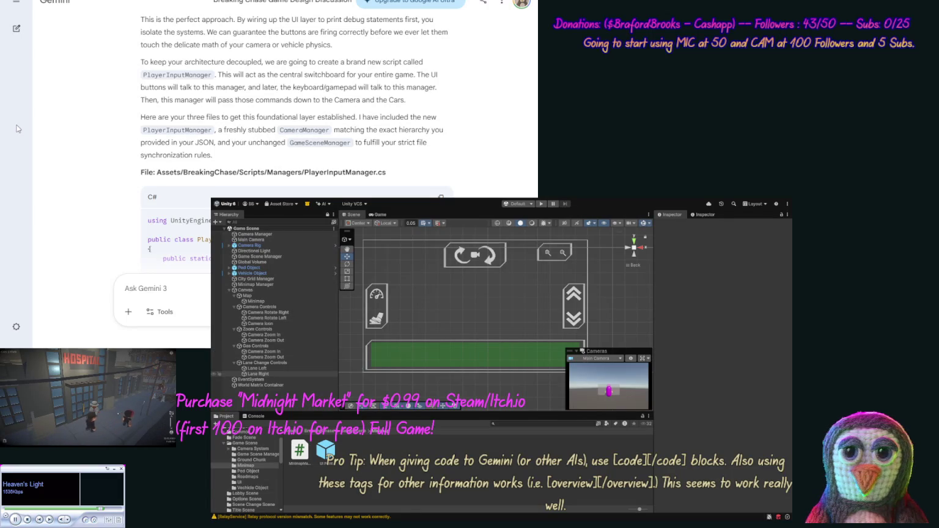